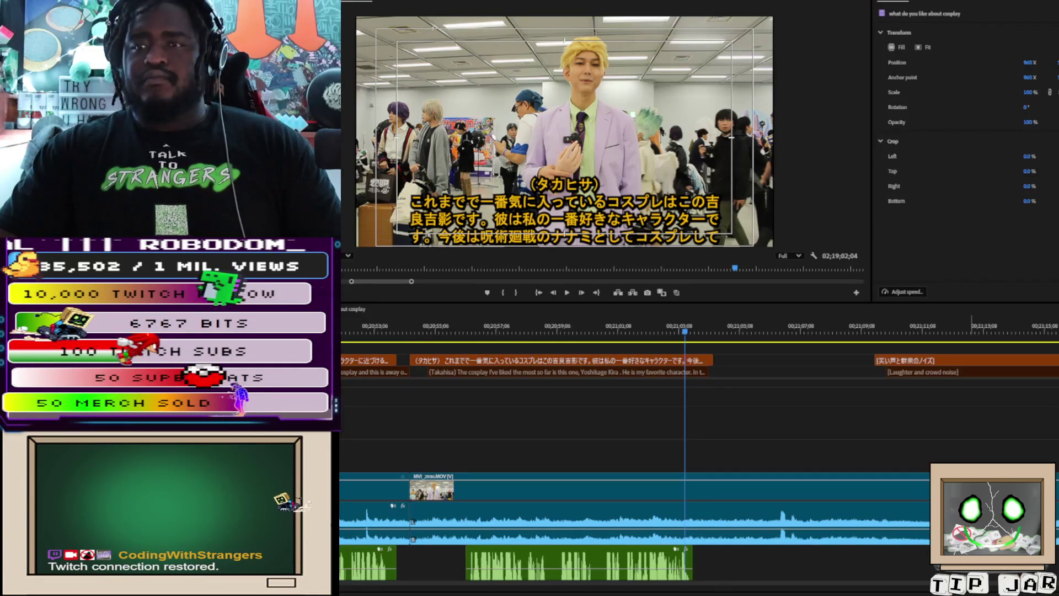
Step: Replay the subtitled section of the interview from an earlier point
{"action": "left_click", "coordinate": [651, 406]}
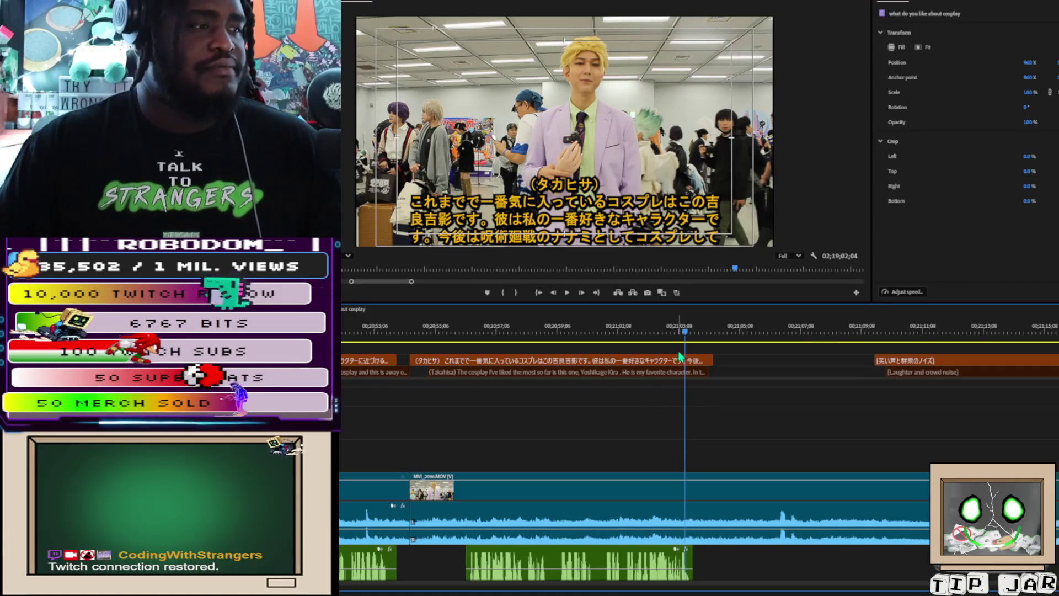
{"action": "left_click", "coordinate": [634, 331]}
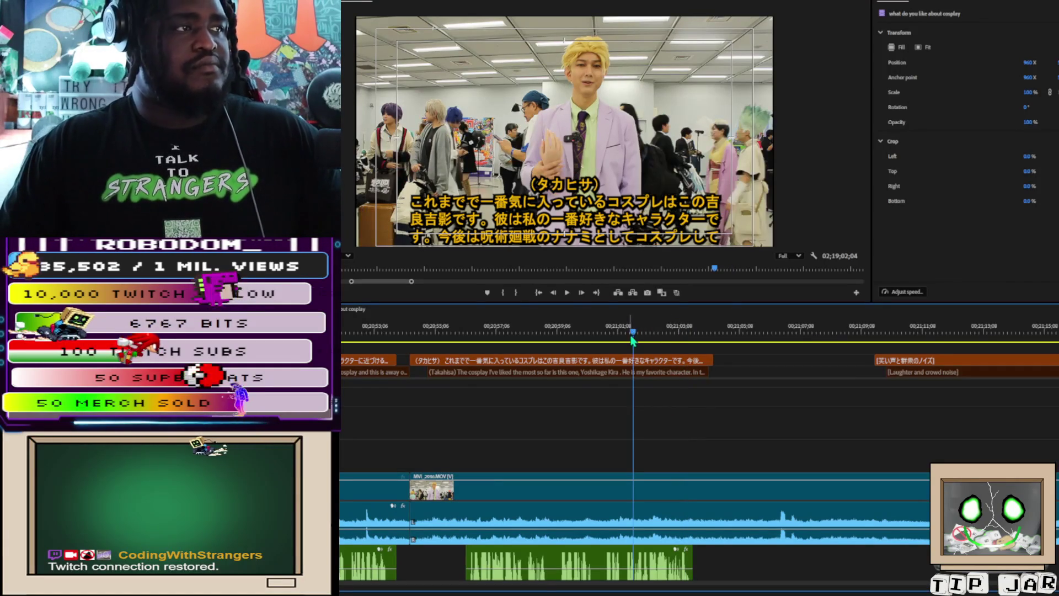
{"action": "key", "text": "space"}
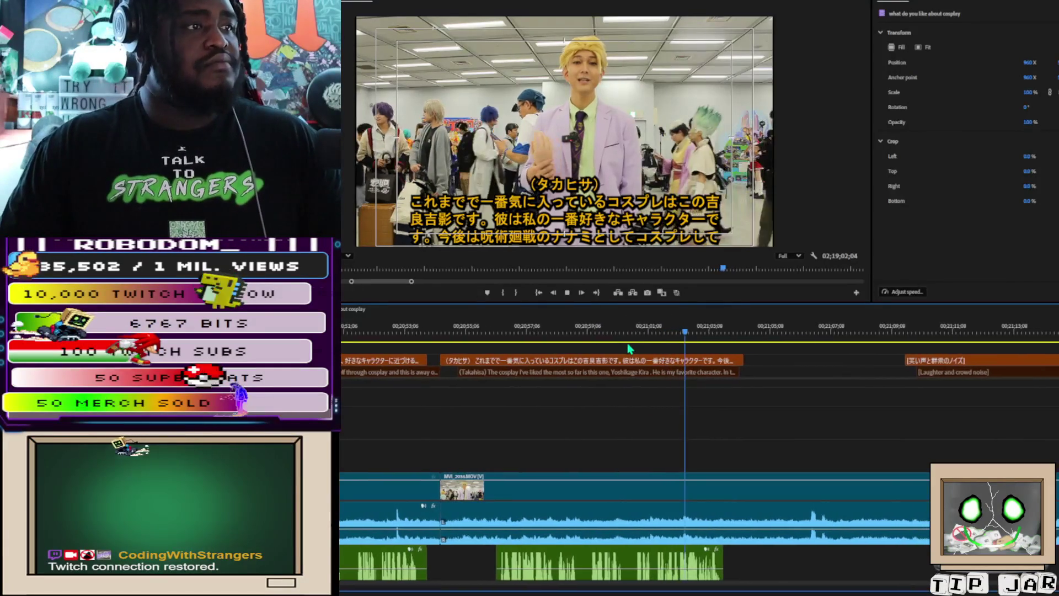
{"action": "left_click", "coordinate": [664, 331]}
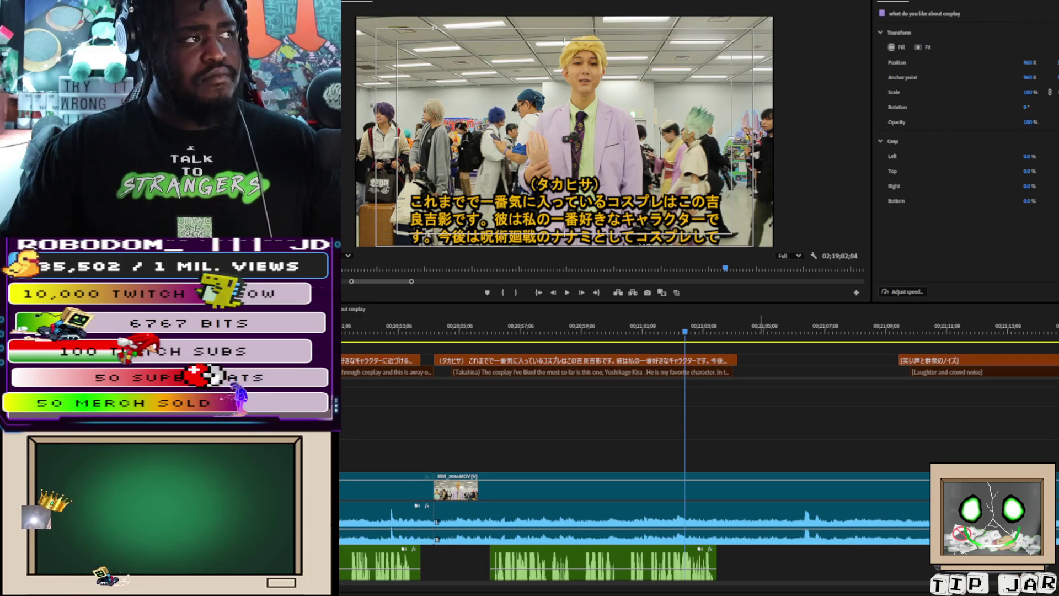
Step: Place the Nanami character PNG on V3 at the playhead and scale it to 65%
{"action": "mouse_move", "coordinate": [166, 496]}
{"action": "left_mouse_down"}
{"action": "mouse_move", "coordinate": [816, 422]}
{"action": "mouse_move", "coordinate": [722, 423]}
{"action": "mouse_move", "coordinate": [729, 455]}
{"action": "left_mouse_up"}
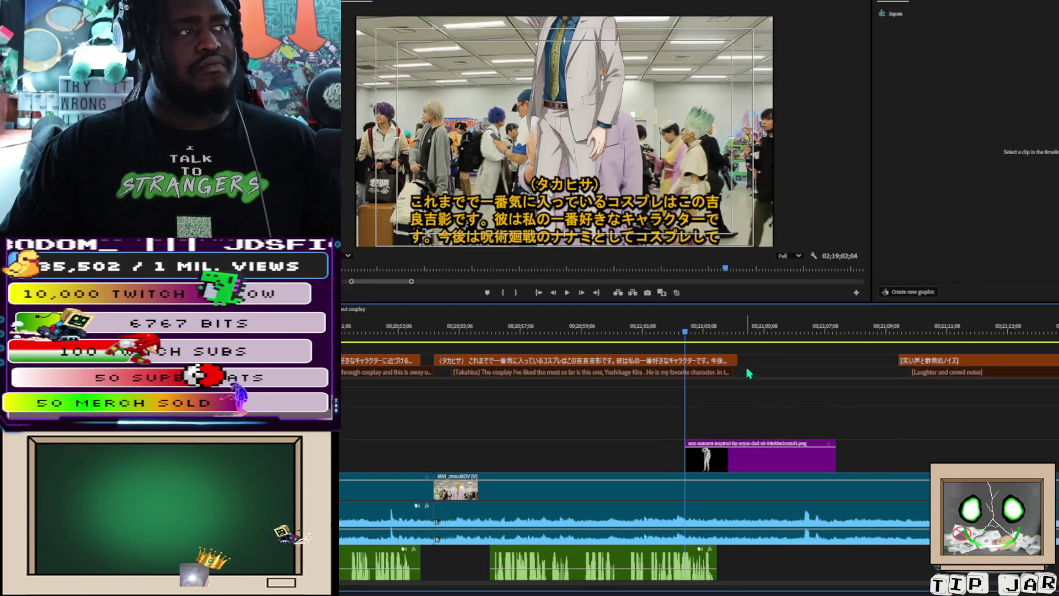
{"action": "left_click", "coordinate": [581, 80]}
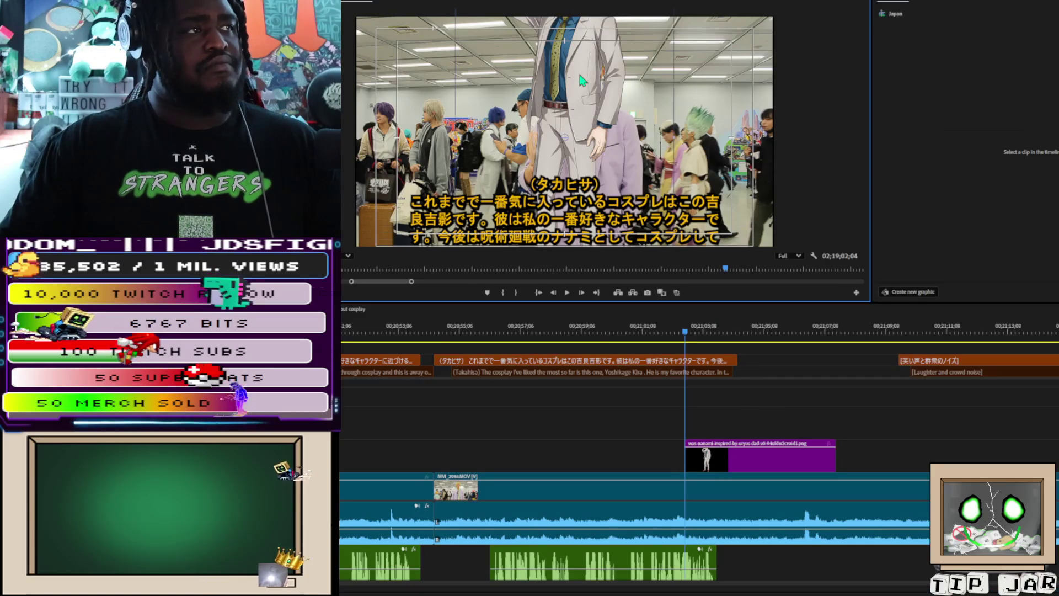
{"action": "left_click", "coordinate": [581, 84]}
{"action": "mouse_move", "coordinate": [670, 144]}
{"action": "left_mouse_down"}
{"action": "mouse_move", "coordinate": [633, 139]}
{"action": "mouse_move", "coordinate": [720, 151]}
{"action": "mouse_move", "coordinate": [412, 152]}
{"action": "mouse_move", "coordinate": [443, 151]}
{"action": "left_mouse_up"}
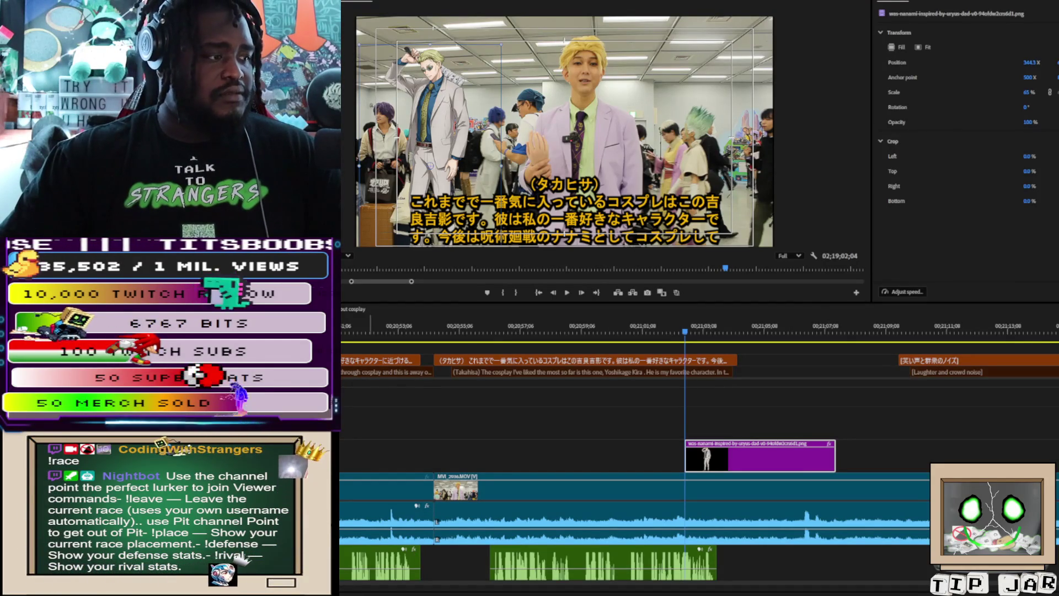
{"action": "key", "text": "shift+4"}
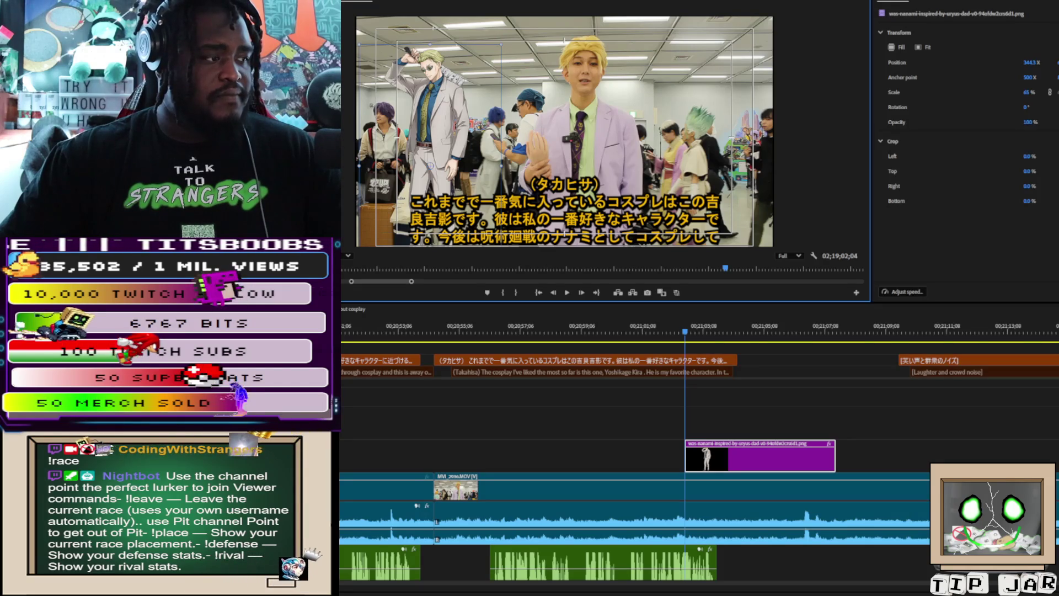
{"action": "key", "text": "shift+3"}
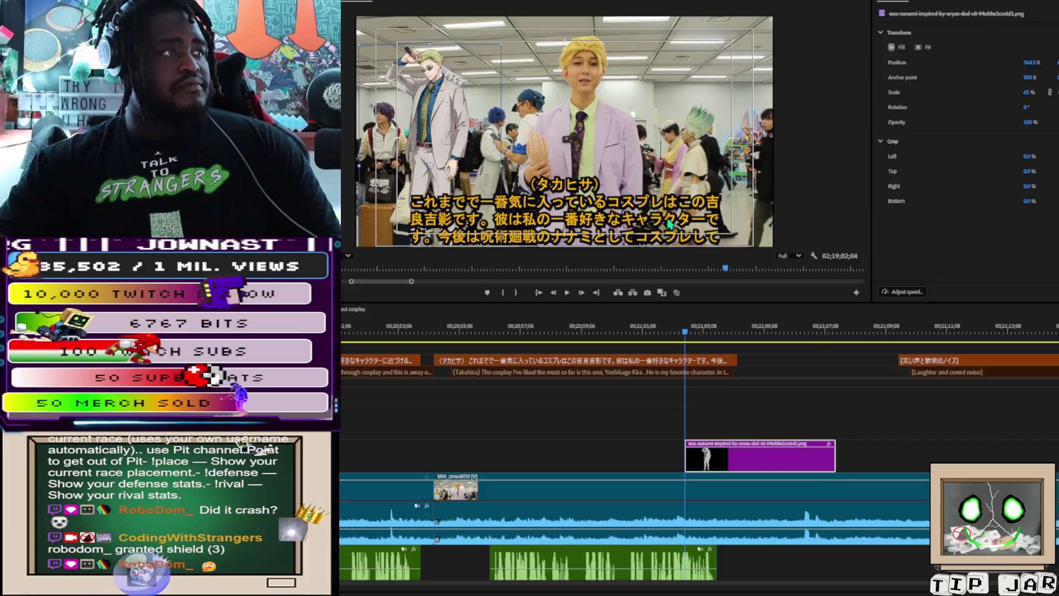
{"action": "left_click", "coordinate": [448, 50]}
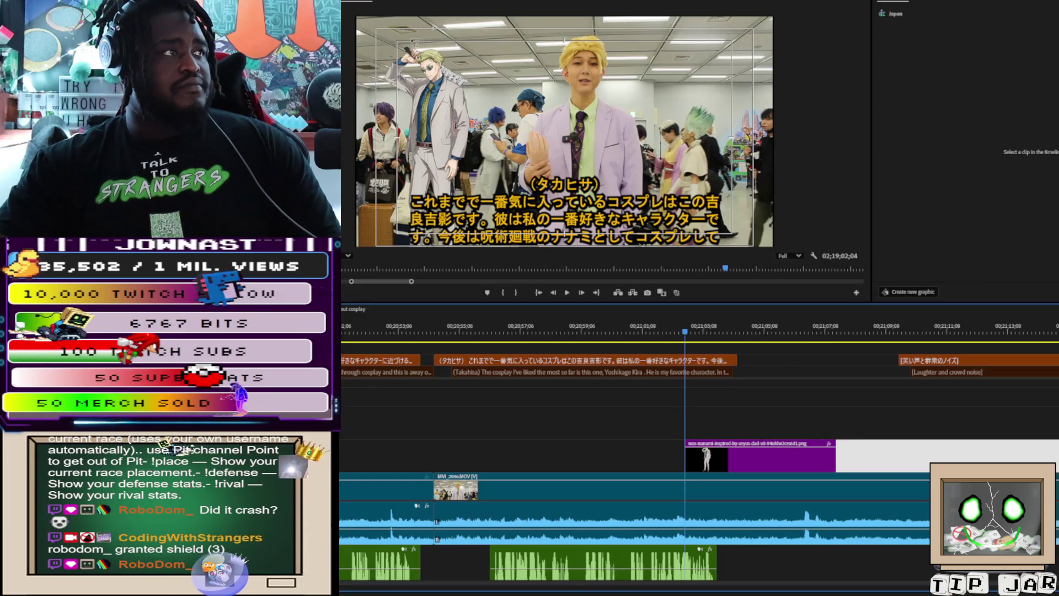
Step: Type a 'Kento Nanami' title and move it to the upper left, above the character image
{"action": "left_click", "coordinate": [406, 29]}
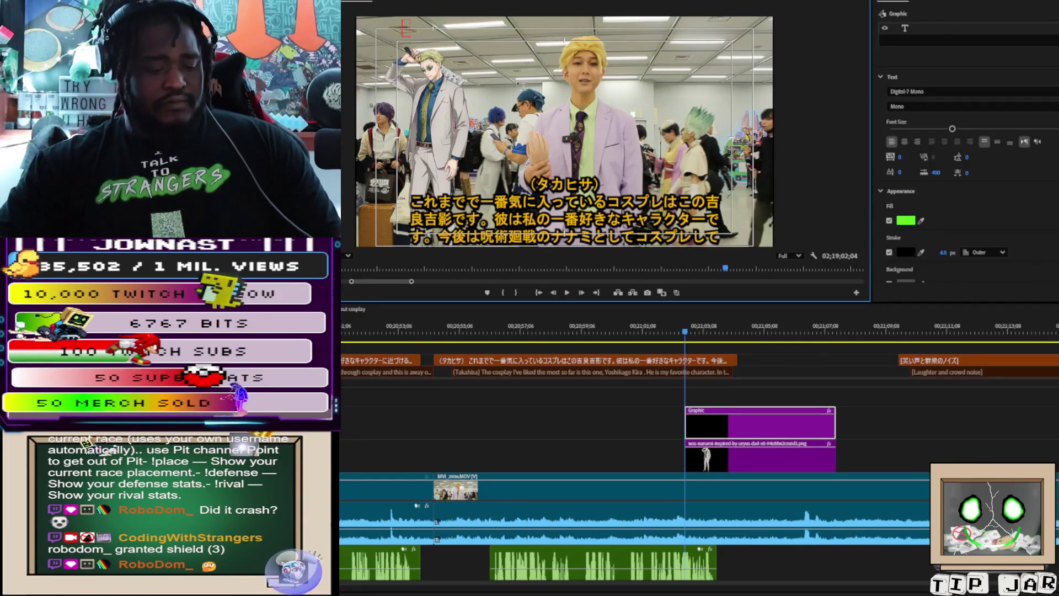
{"action": "type", "text": "Kento Nanami"}
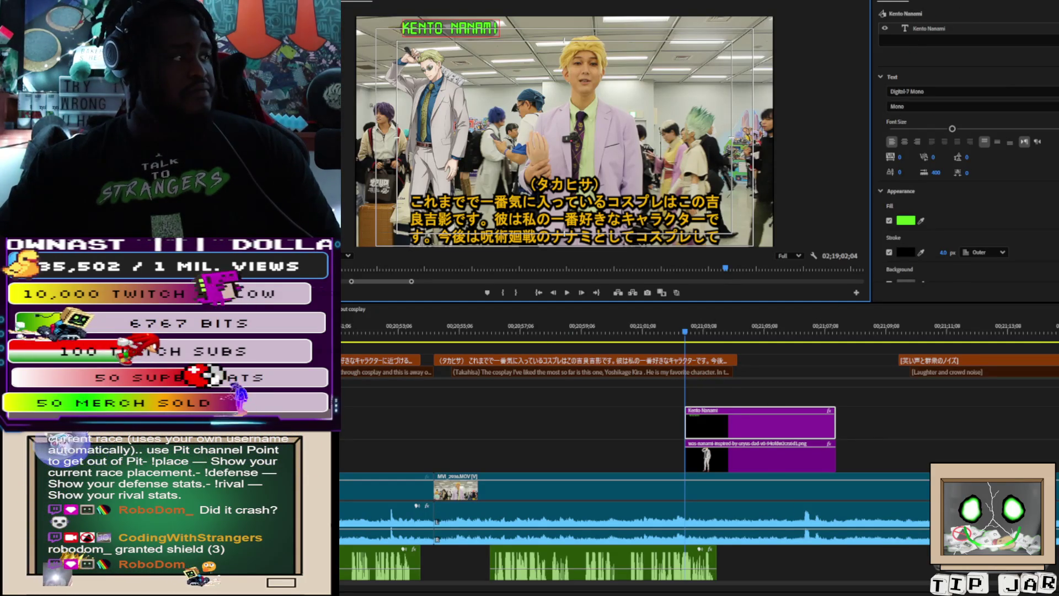
{"action": "left_click_drag", "start_coordinate": [487, 34], "coordinate": [471, 42]}
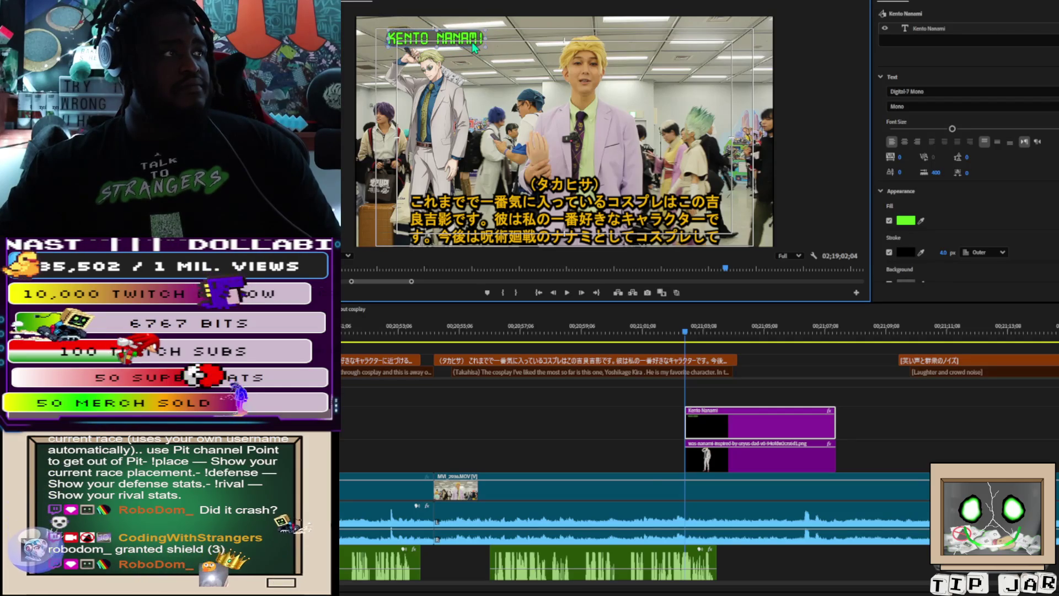
{"action": "left_click", "coordinate": [732, 453]}
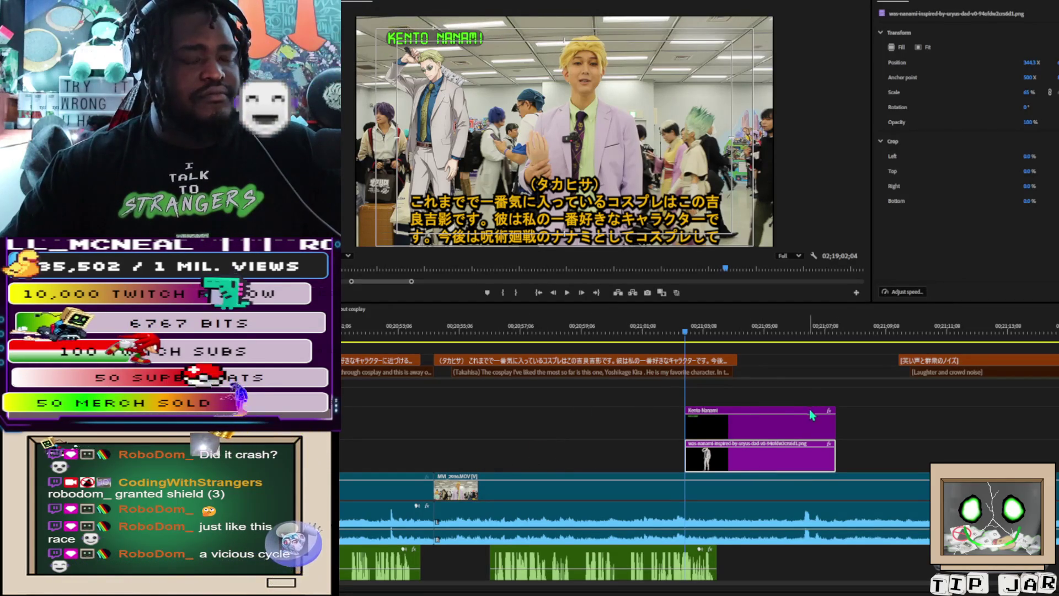
Step: Park the playhead just past where the subtitle ends
{"action": "left_click", "coordinate": [739, 330]}
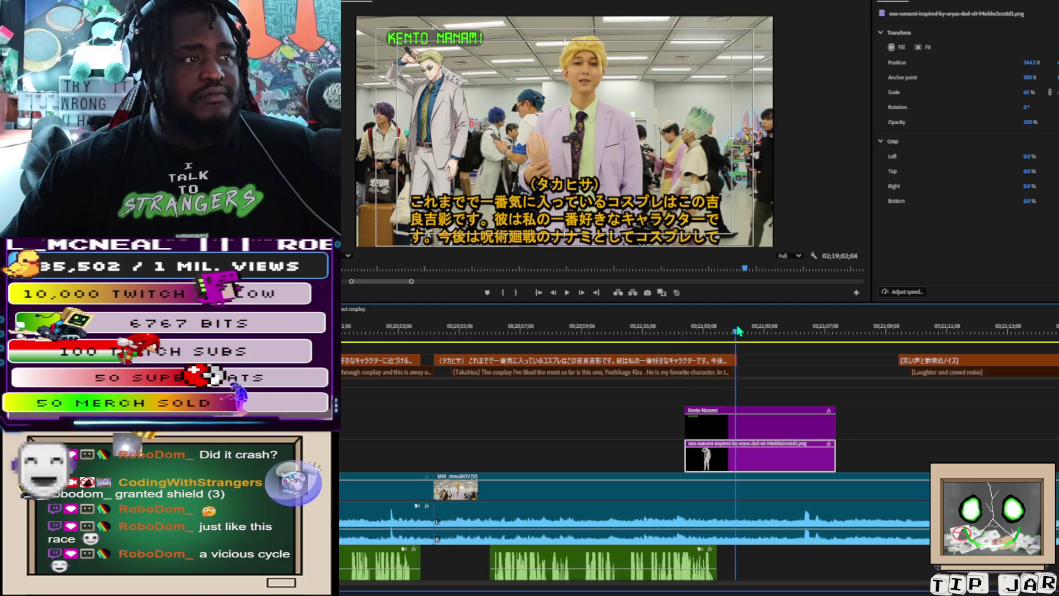
{"action": "left_click", "coordinate": [739, 329]}
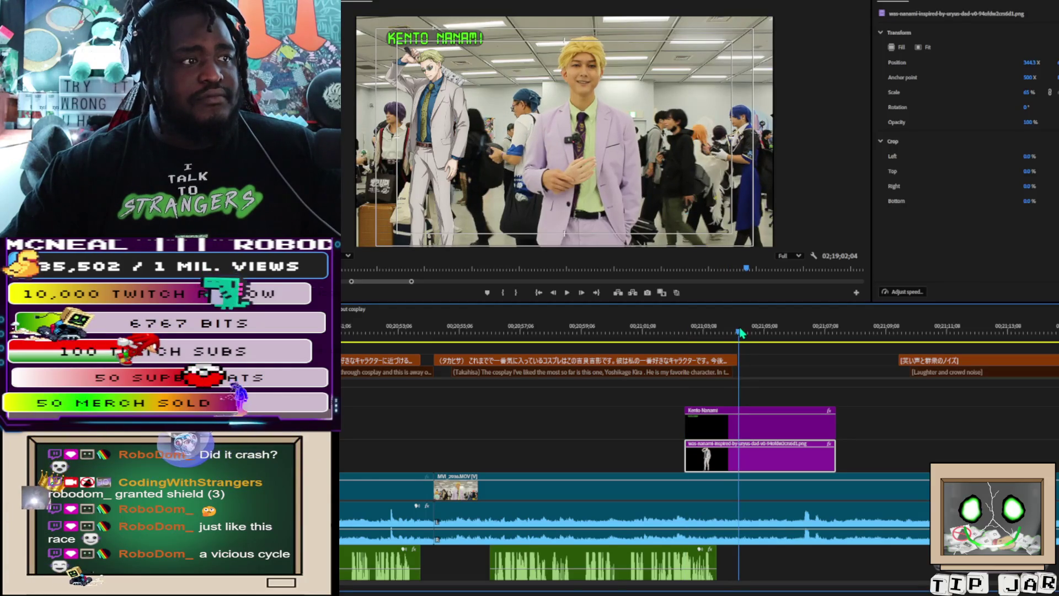
{"action": "left_click", "coordinate": [740, 331]}
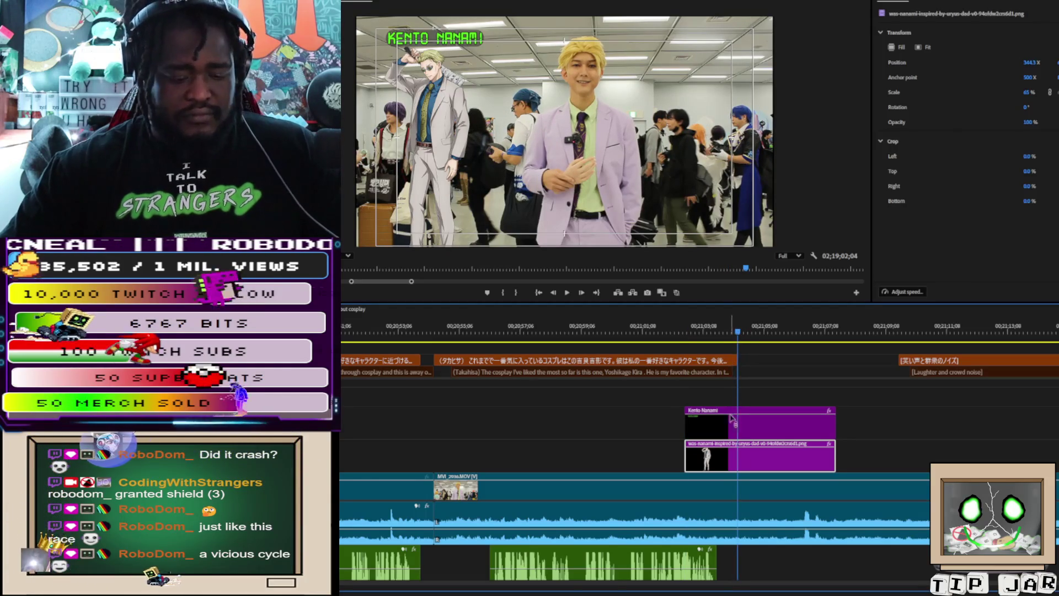
Step: Trim the title and image clips to the playhead and razor the interview clip there
{"action": "left_click", "coordinate": [755, 444], "text": "shift"}
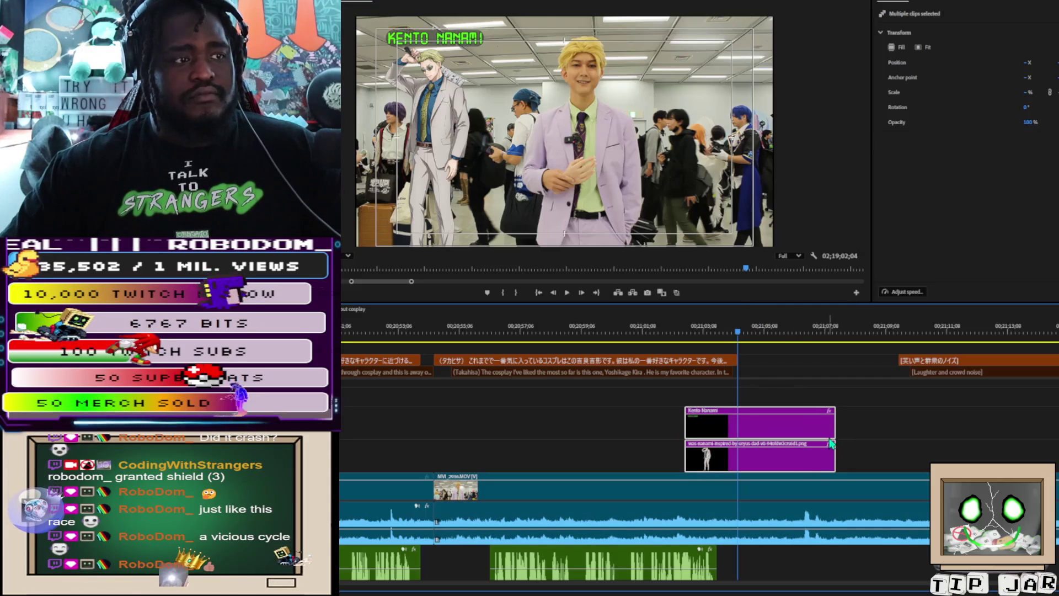
{"action": "left_click_drag", "start_coordinate": [832, 444], "coordinate": [743, 435]}
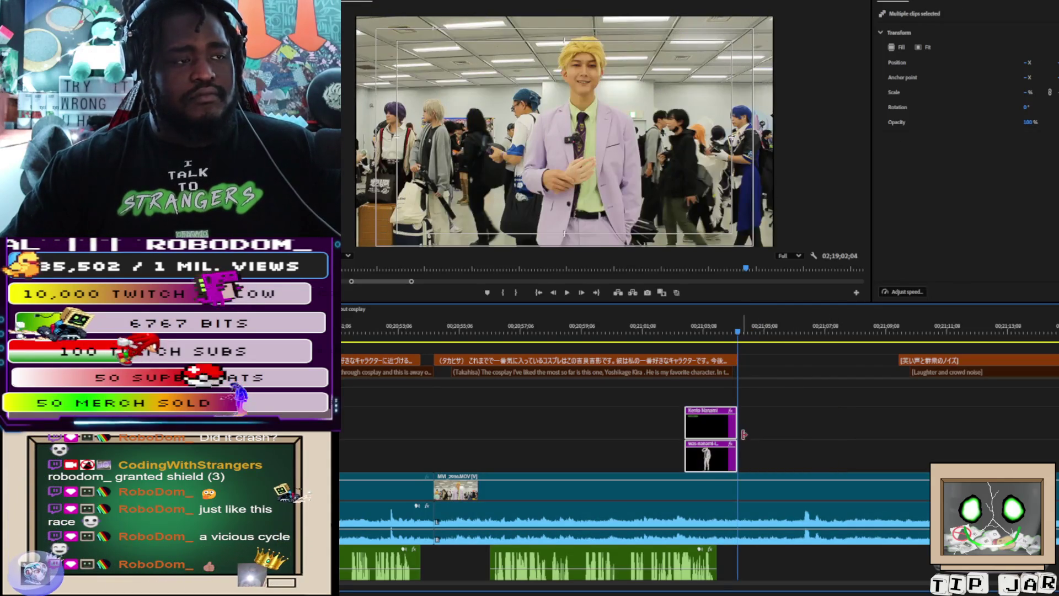
{"action": "left_click", "coordinate": [743, 516]}
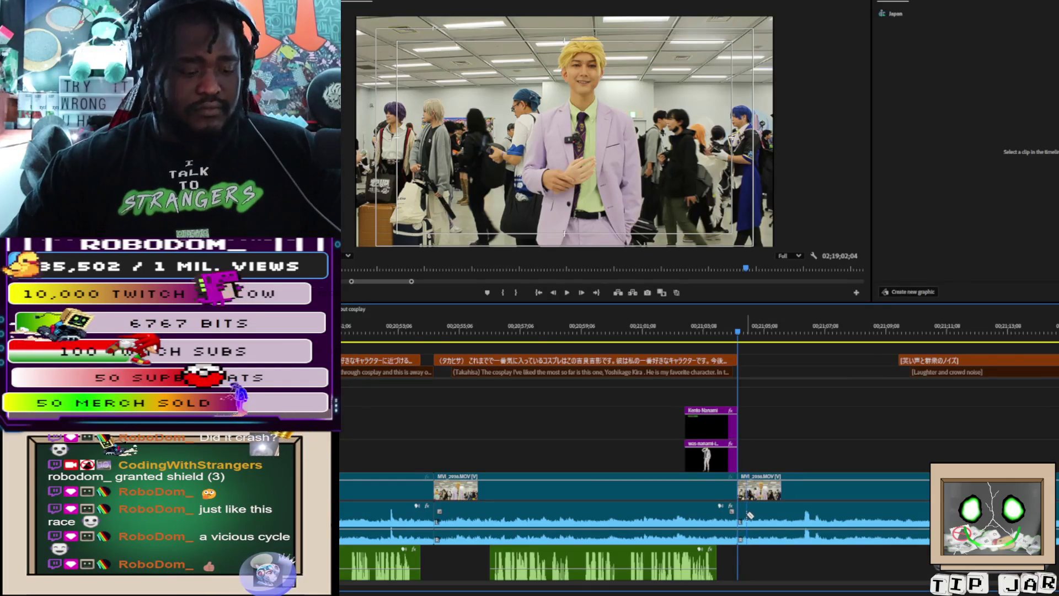
{"action": "scroll", "coordinate": [750, 515], "scroll_direction": "down", "scroll_amount": 5}
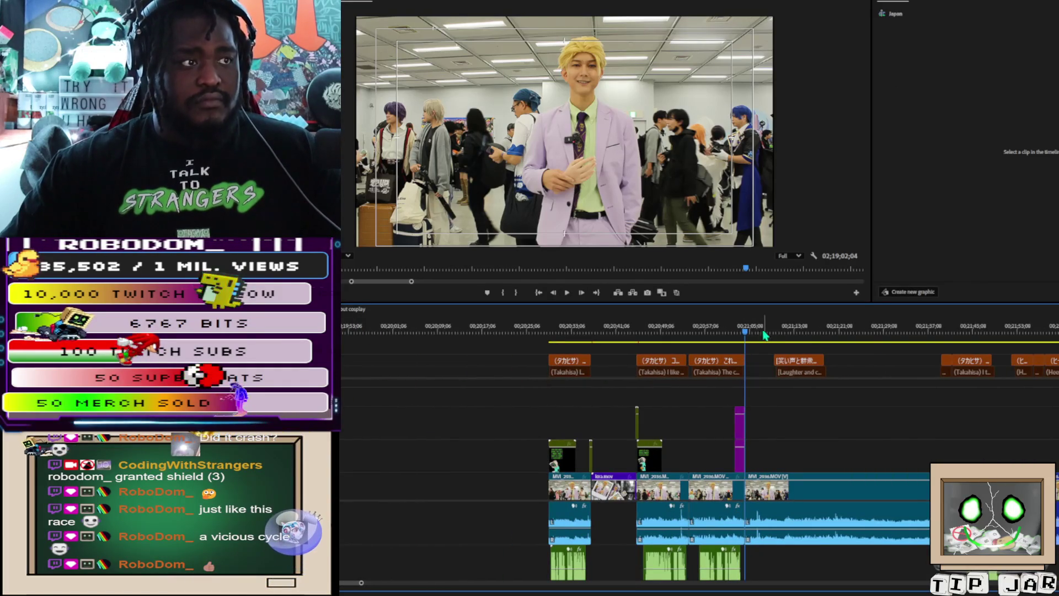
Step: Play back the later subtitled part of the interview to find the section to remove
{"action": "mouse_move", "coordinate": [762, 334]}
{"action": "left_mouse_down"}
{"action": "mouse_move", "coordinate": [812, 331]}
{"action": "mouse_move", "coordinate": [763, 341]}
{"action": "mouse_move", "coordinate": [958, 367]}
{"action": "left_mouse_up"}
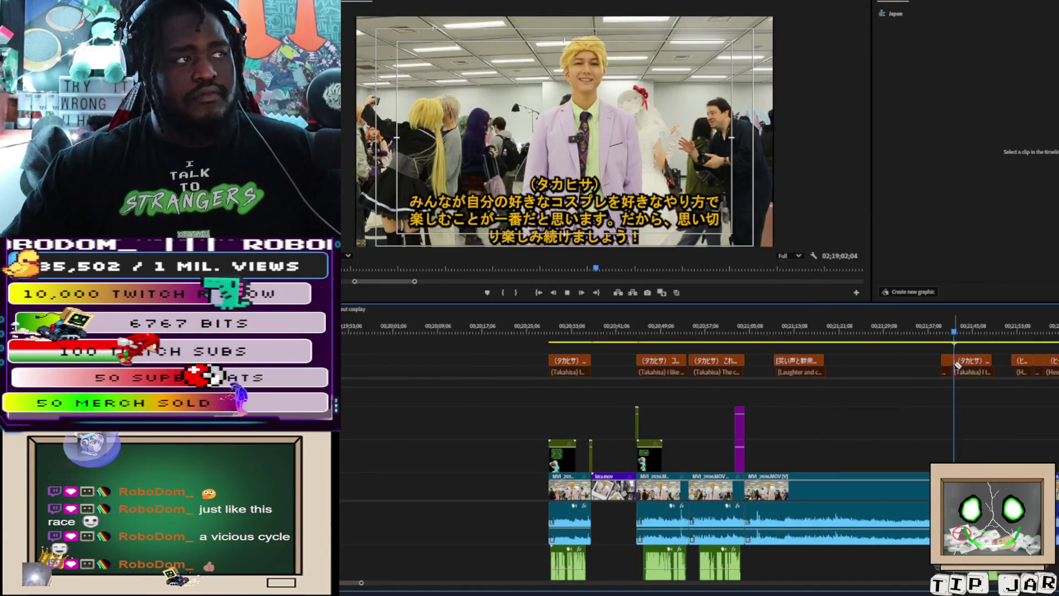
{"action": "key", "text": "space"}
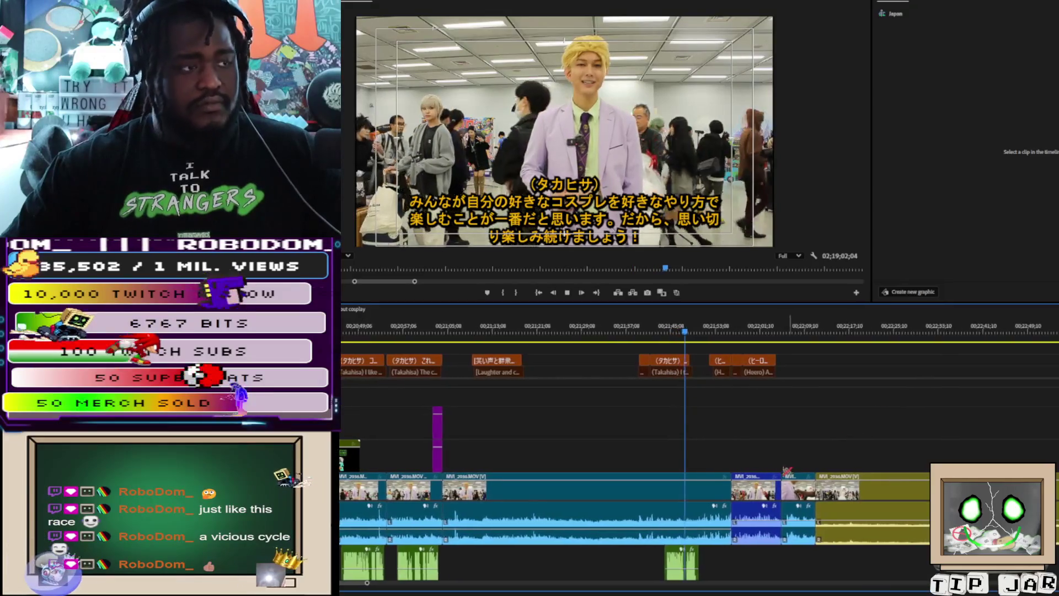
{"action": "key", "text": "space"}
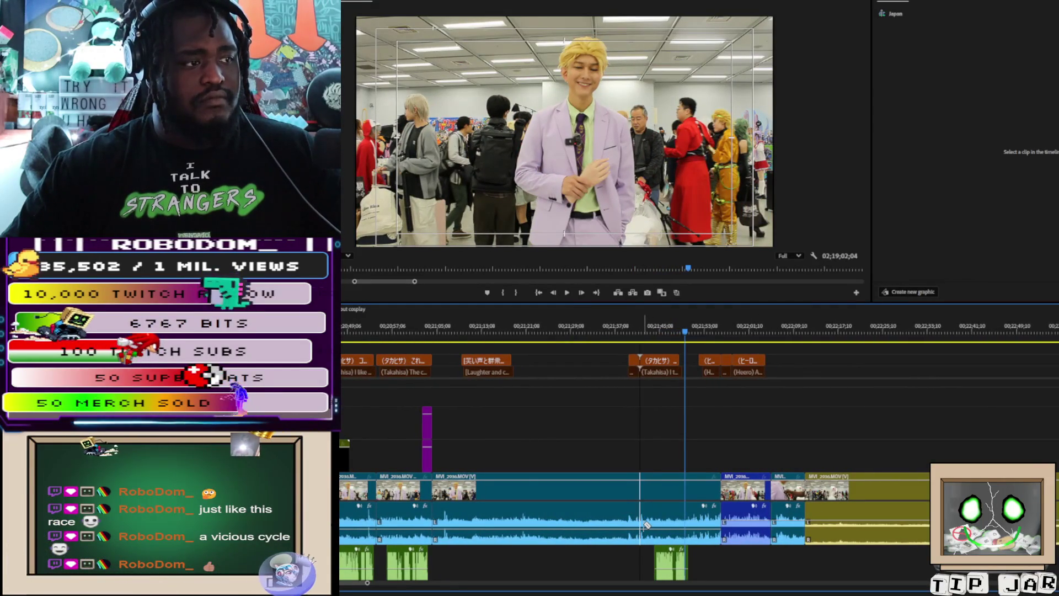
{"action": "left_click", "coordinate": [646, 323]}
{"action": "key", "text": "space"}
{"action": "key", "text": "space"}
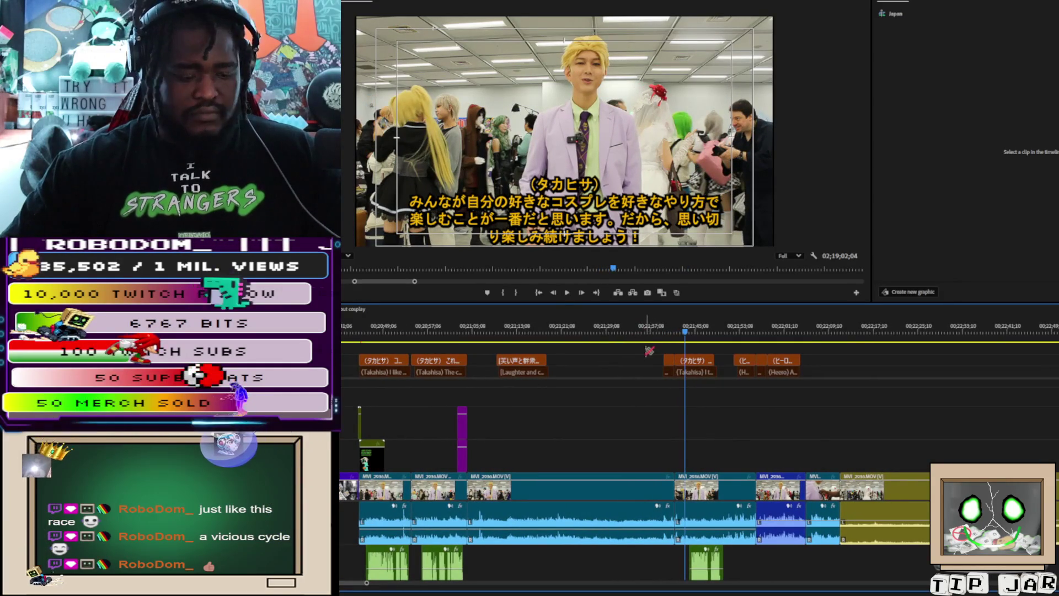
Step: Delete the MVI interview clip and its laughter subtitle, then zoom out to the whole sequence
{"action": "mouse_move", "coordinate": [485, 347]}
{"action": "left_mouse_down"}
{"action": "mouse_move", "coordinate": [614, 367]}
{"action": "mouse_move", "coordinate": [667, 425]}
{"action": "mouse_move", "coordinate": [666, 475]}
{"action": "left_mouse_up"}
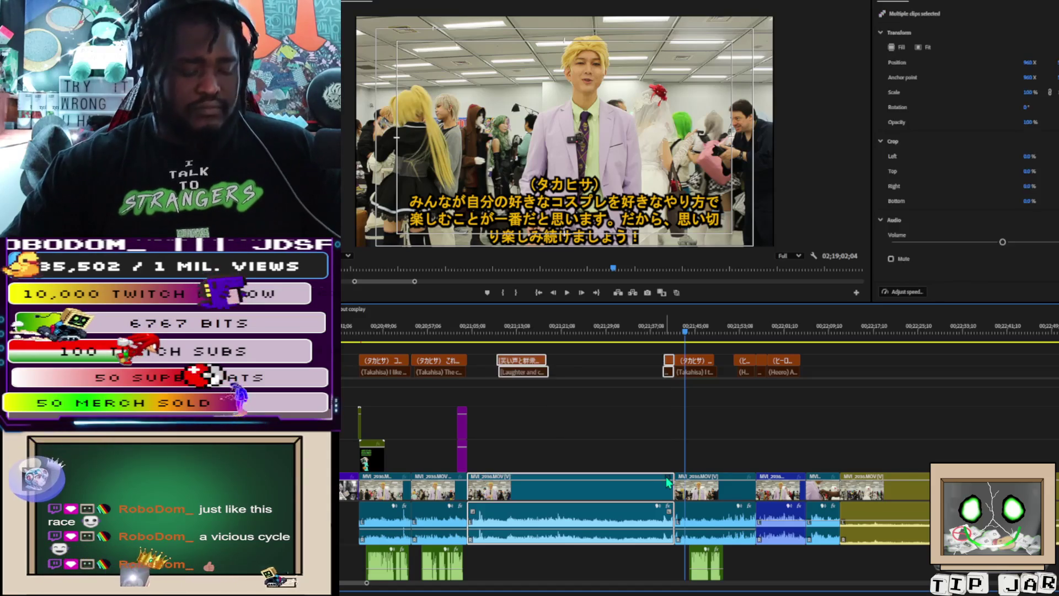
{"action": "key", "text": "Delete"}
{"action": "scroll", "coordinate": [622, 489], "scroll_direction": "up", "scroll_amount": 10}
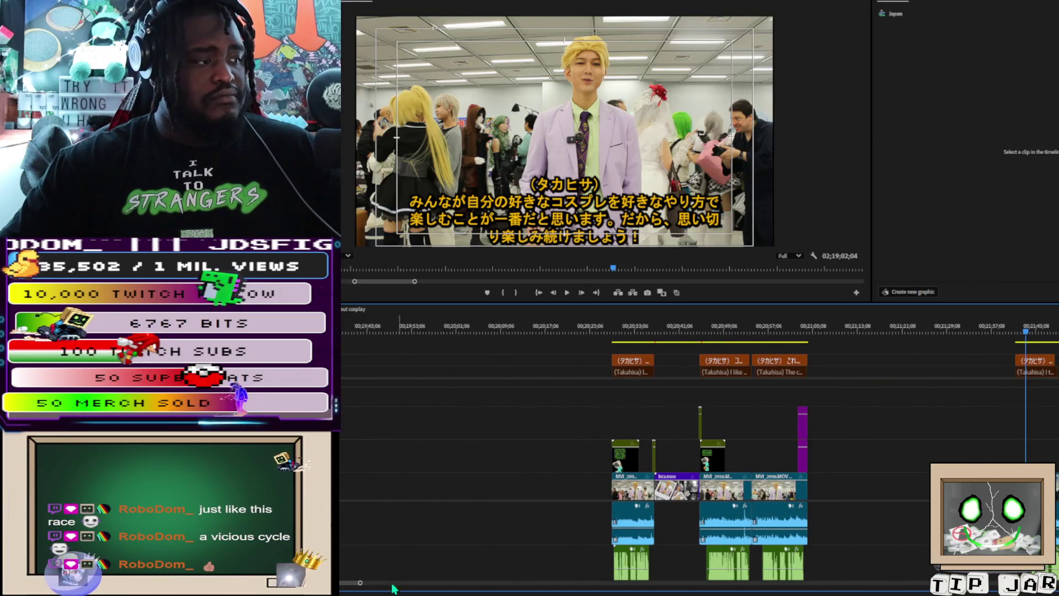
{"action": "key", "text": "minus"}
{"action": "key", "text": "minus"}
{"action": "key", "text": "minus"}
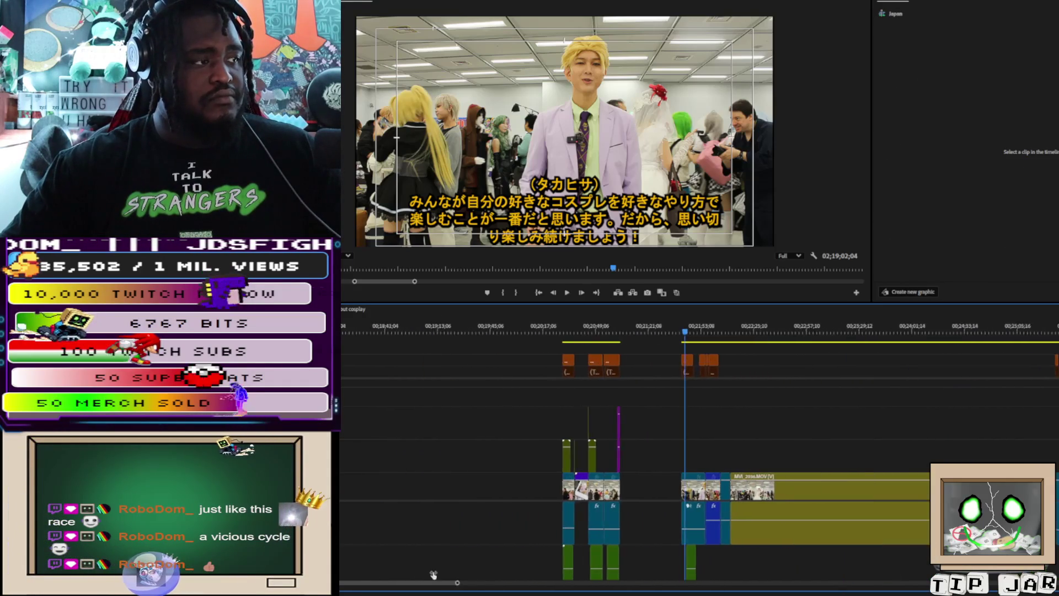
Step: Ripple-delete the empty gap between the interview clips so later clips shift left
{"action": "left_click", "coordinate": [352, 331]}
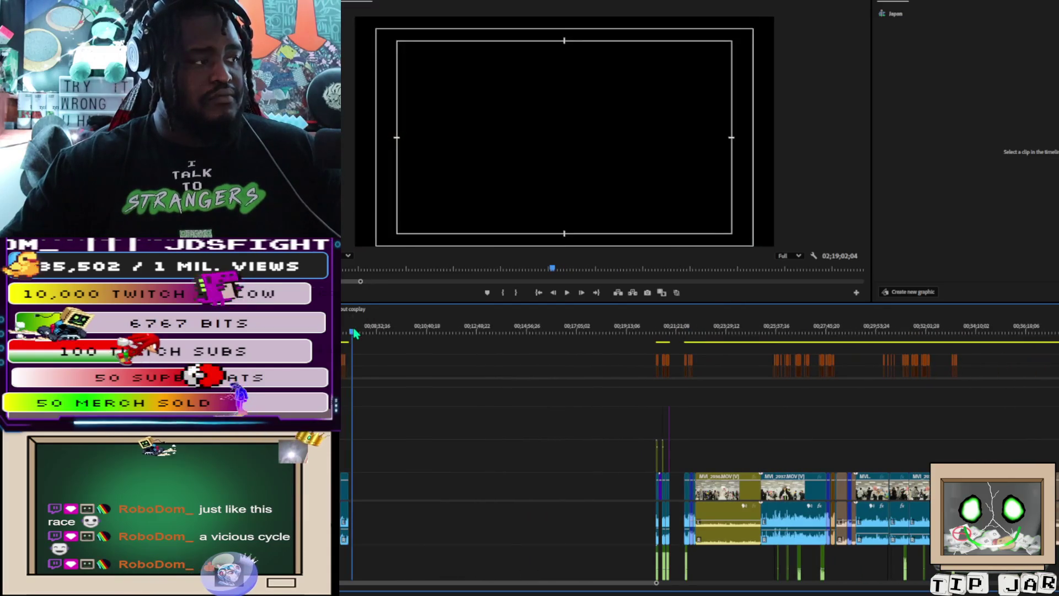
{"action": "key", "text": "ctrl+v"}
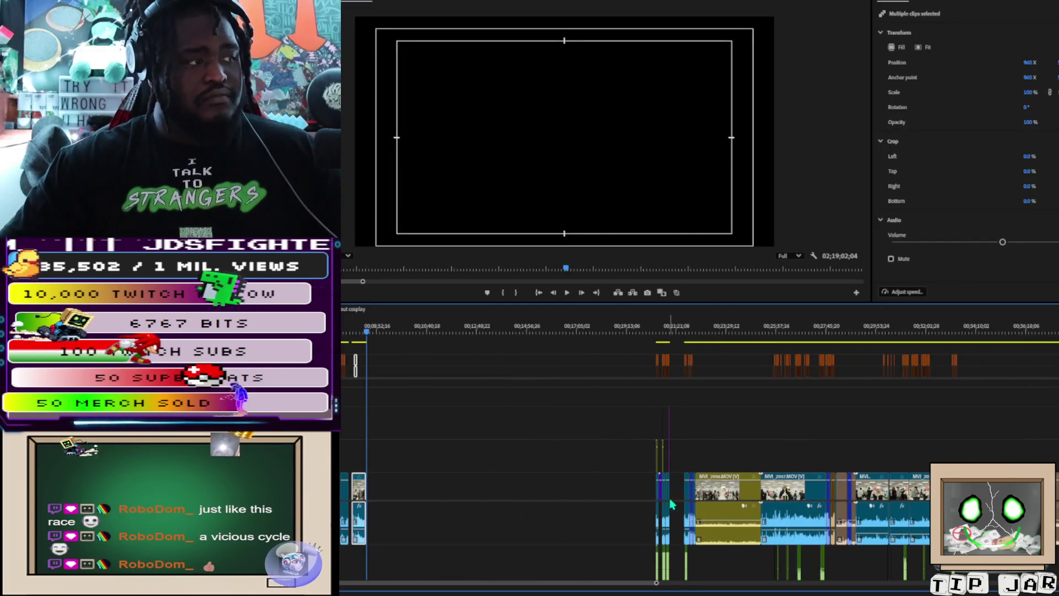
{"action": "left_click", "coordinate": [677, 342]}
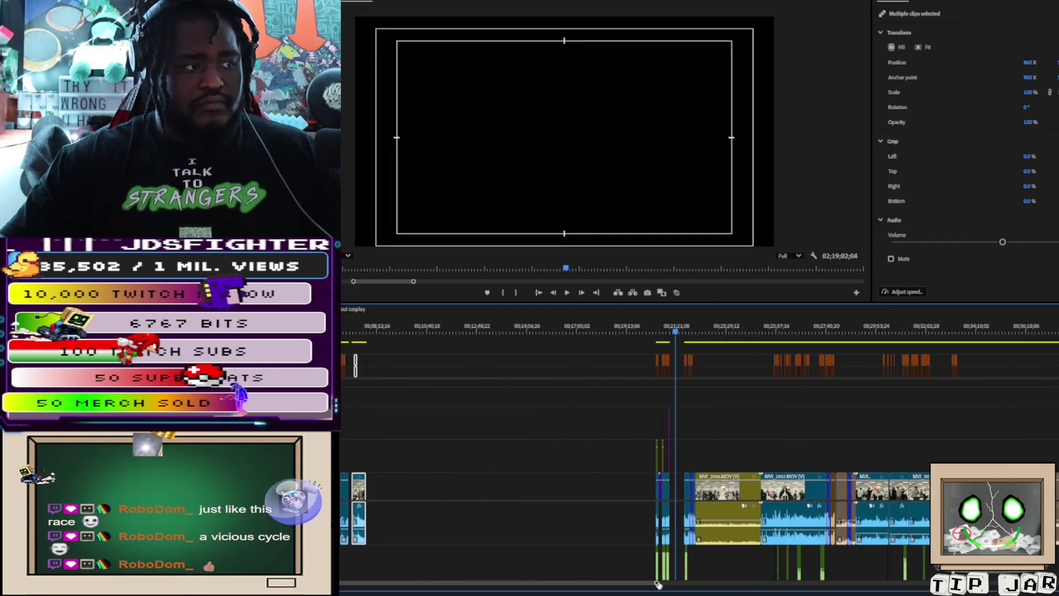
{"action": "key", "text": "equal"}
{"action": "key", "text": "equal"}
{"action": "key", "text": "equal"}
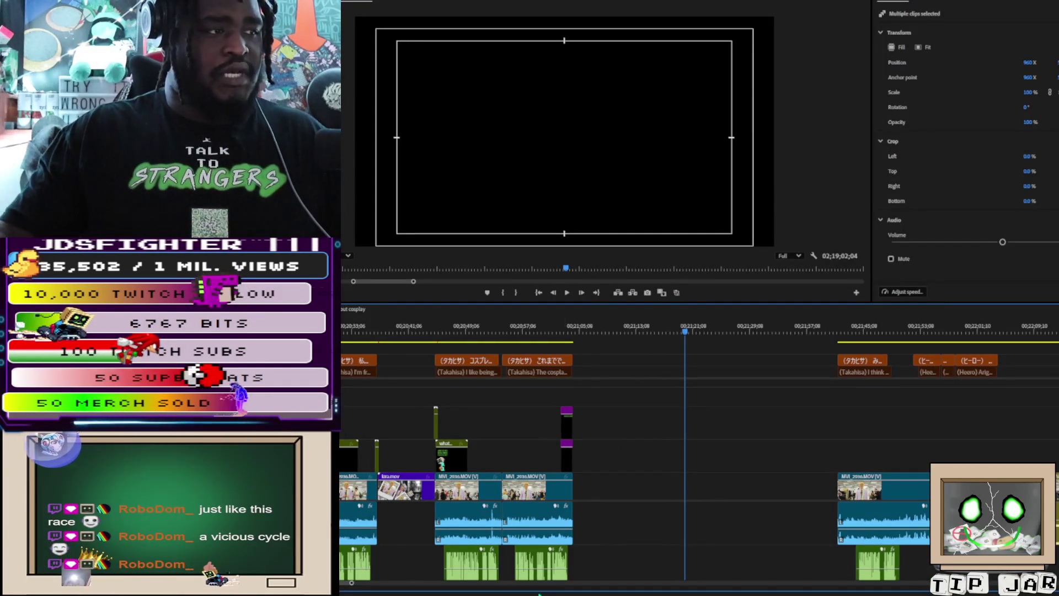
{"action": "left_click", "coordinate": [663, 496]}
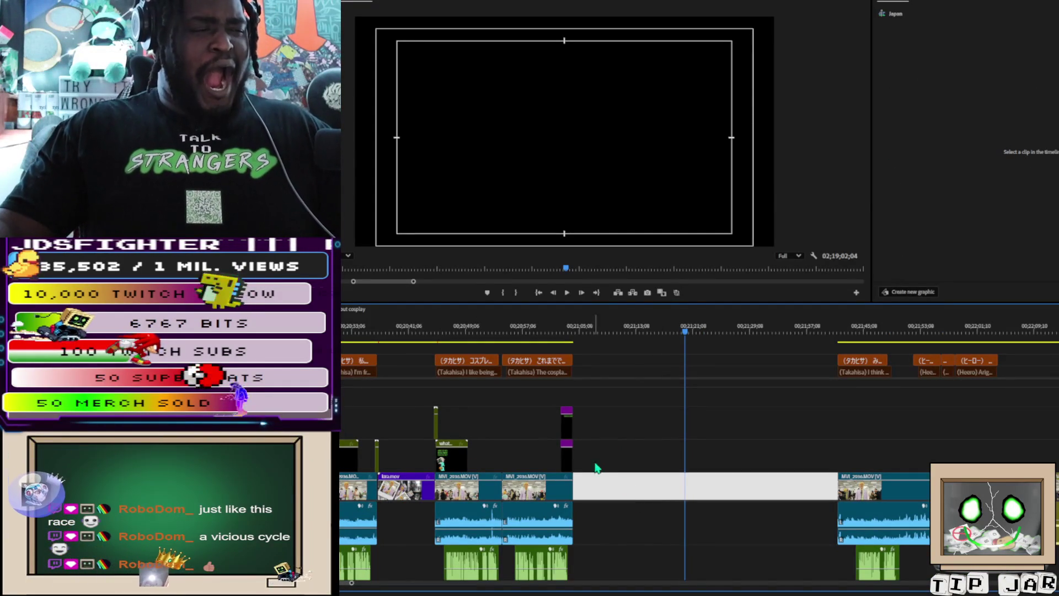
{"action": "left_click", "coordinate": [570, 329]}
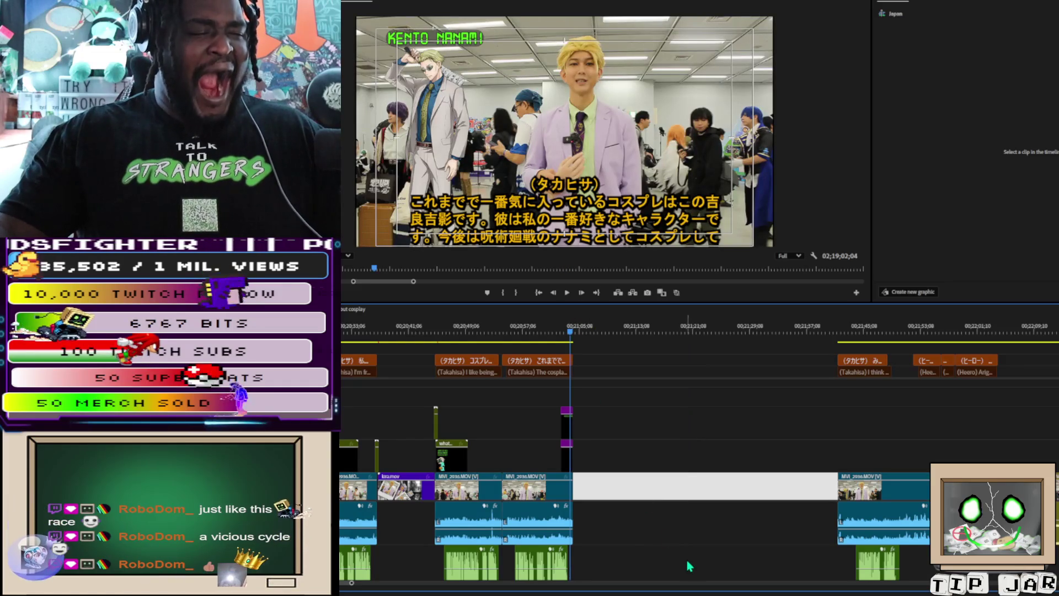
{"action": "key", "text": "Delete"}
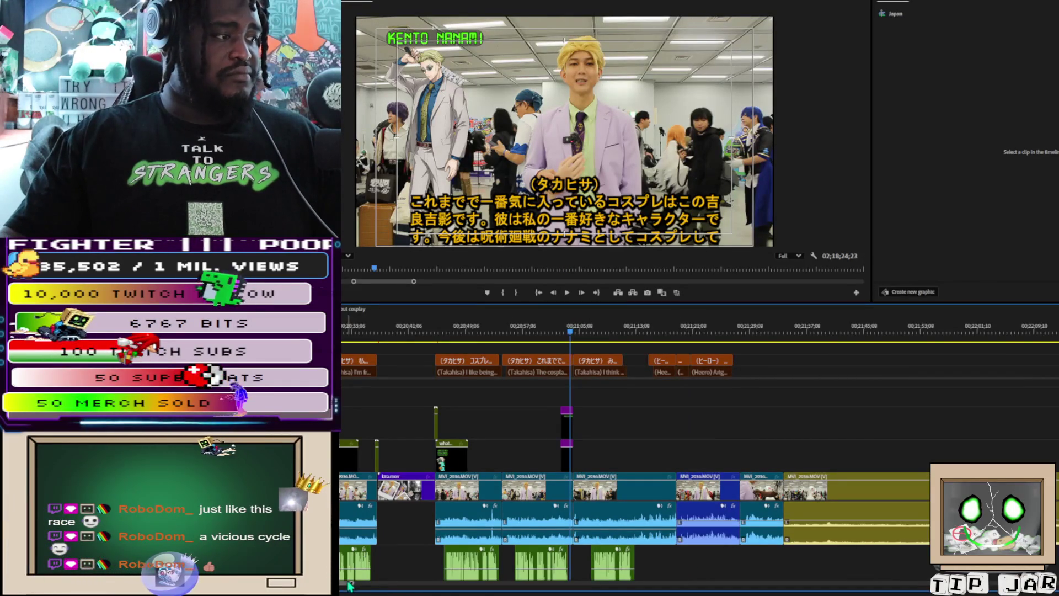
Step: Select both Kento Nanami overlay clips; an img_fv placement on the upper track is undone
{"action": "key", "text": "="}
{"action": "key", "text": "="}
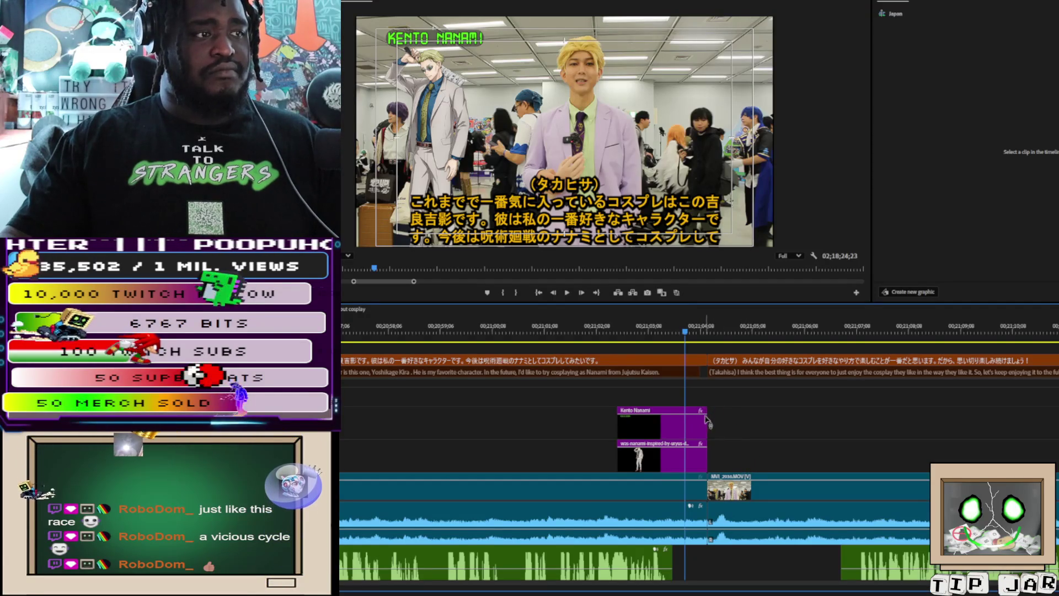
{"action": "mouse_move", "coordinate": [705, 402]}
{"action": "left_mouse_down"}
{"action": "mouse_move", "coordinate": [702, 464]}
{"action": "mouse_move", "coordinate": [704, 441]}
{"action": "mouse_move", "coordinate": [701, 451]}
{"action": "left_mouse_up"}
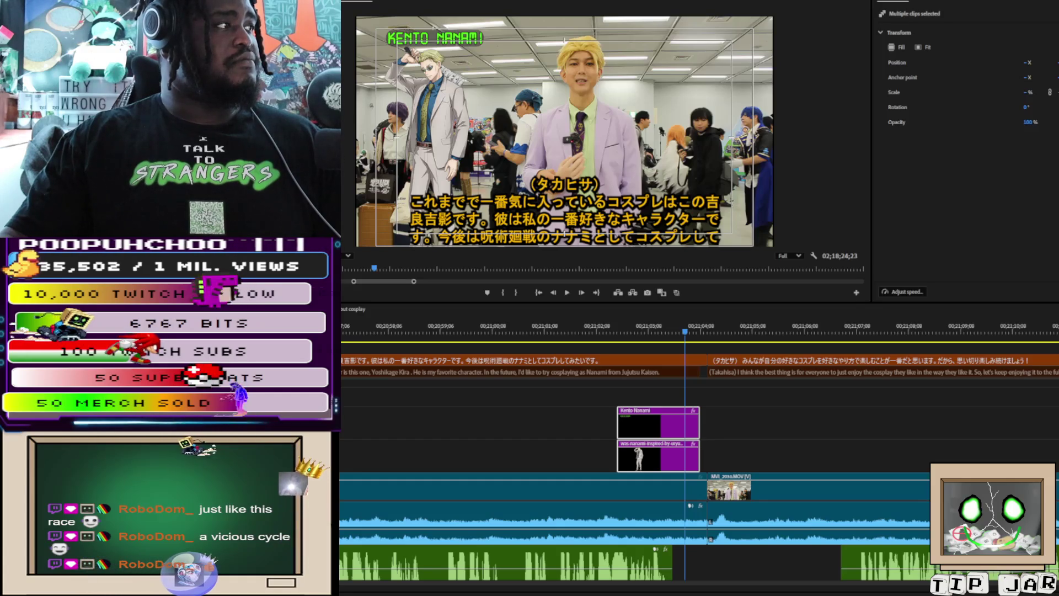
{"action": "left_click_drag", "start_coordinate": [776, 356], "coordinate": [765, 449]}
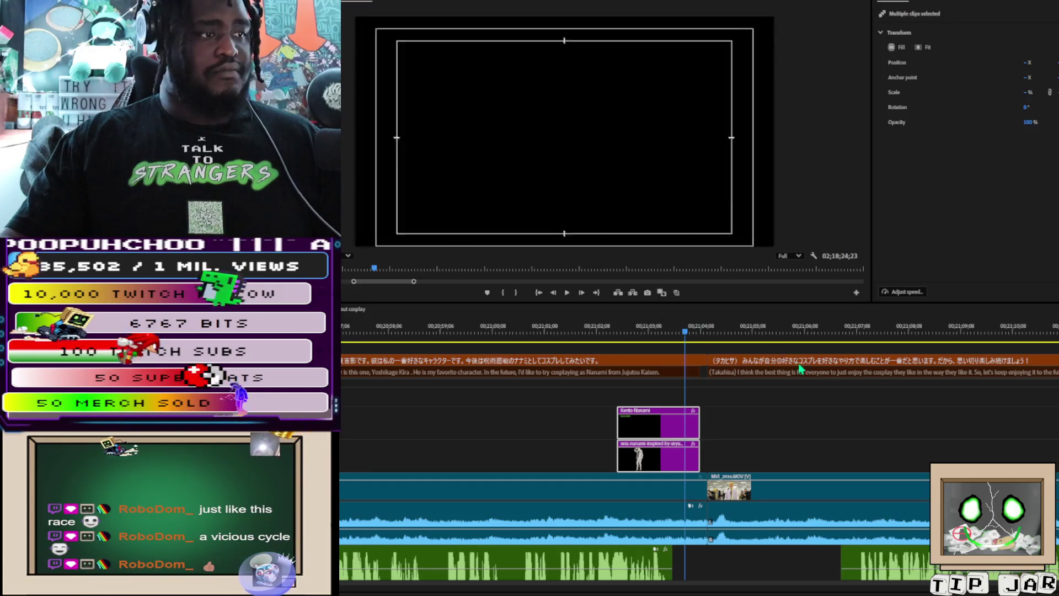
{"action": "key", "text": "ctrl+z"}
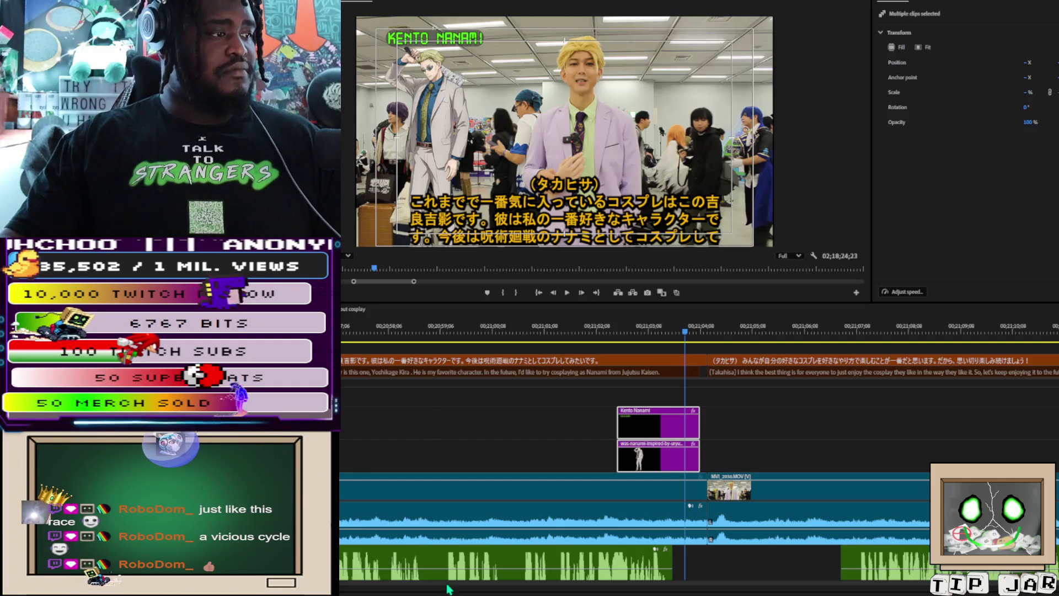
Step: Paste a copy of the KENTO NANAMI title at the playhead and move it up one video track
{"action": "scroll", "coordinate": [634, 441], "scroll_direction": "left", "scroll_amount": 5}
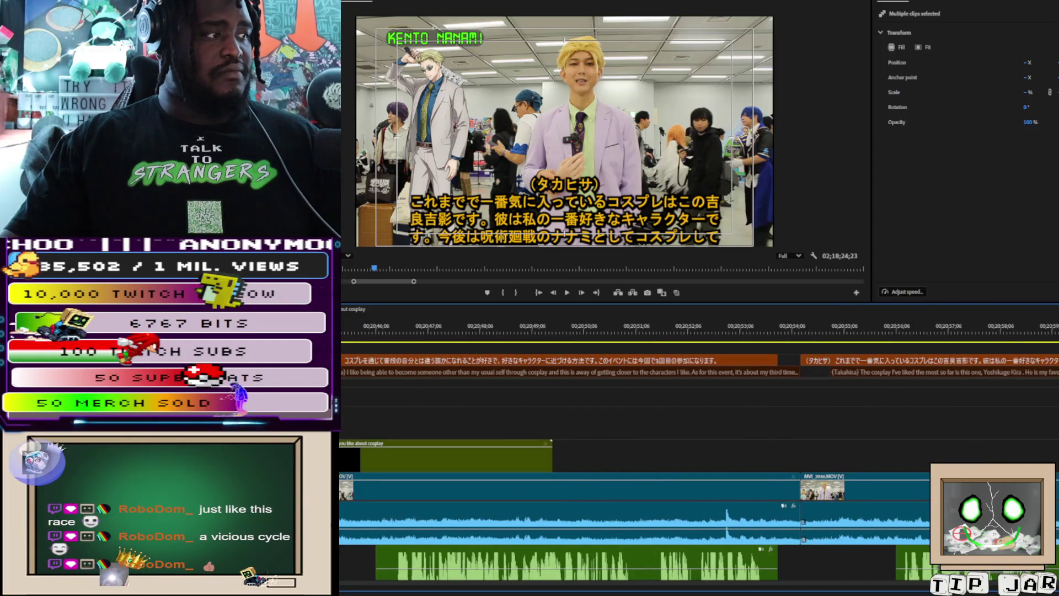
{"action": "scroll", "coordinate": [550, 567], "scroll_direction": "down", "scroll_amount": 5}
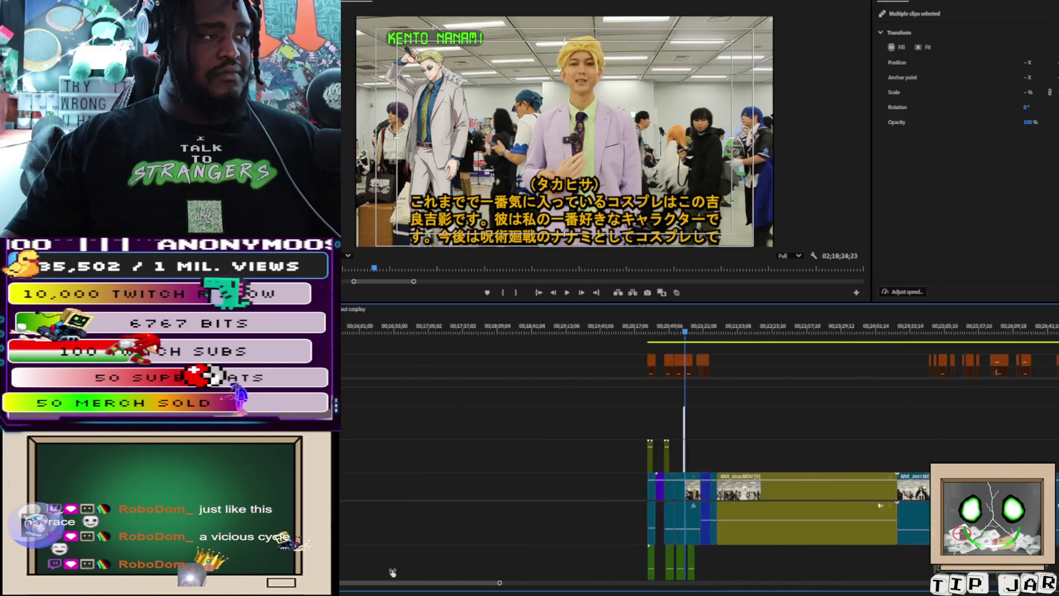
{"action": "scroll", "coordinate": [551, 567], "scroll_direction": "up", "scroll_amount": 5}
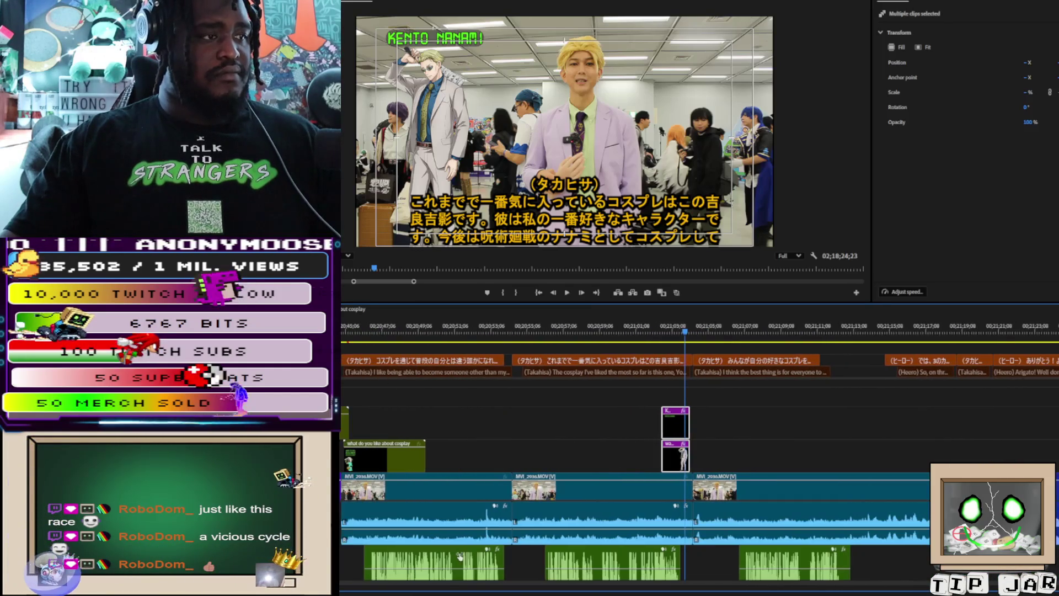
{"action": "left_click", "coordinate": [368, 435]}
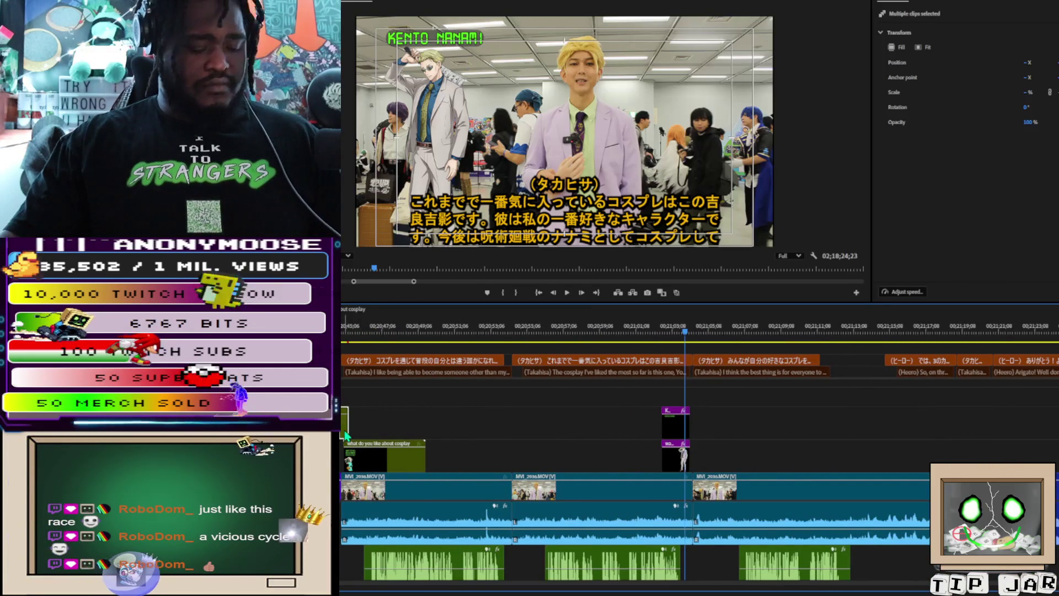
{"action": "key", "text": "ctrl+v"}
{"action": "left_click_drag", "start_coordinate": [697, 414], "coordinate": [692, 403]}
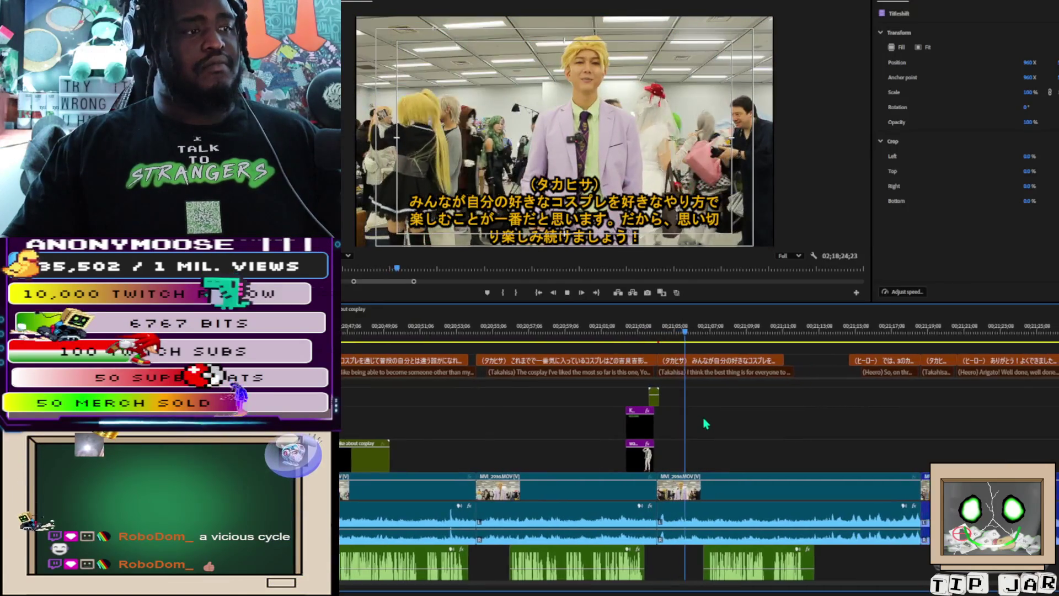
{"action": "key", "text": "space"}
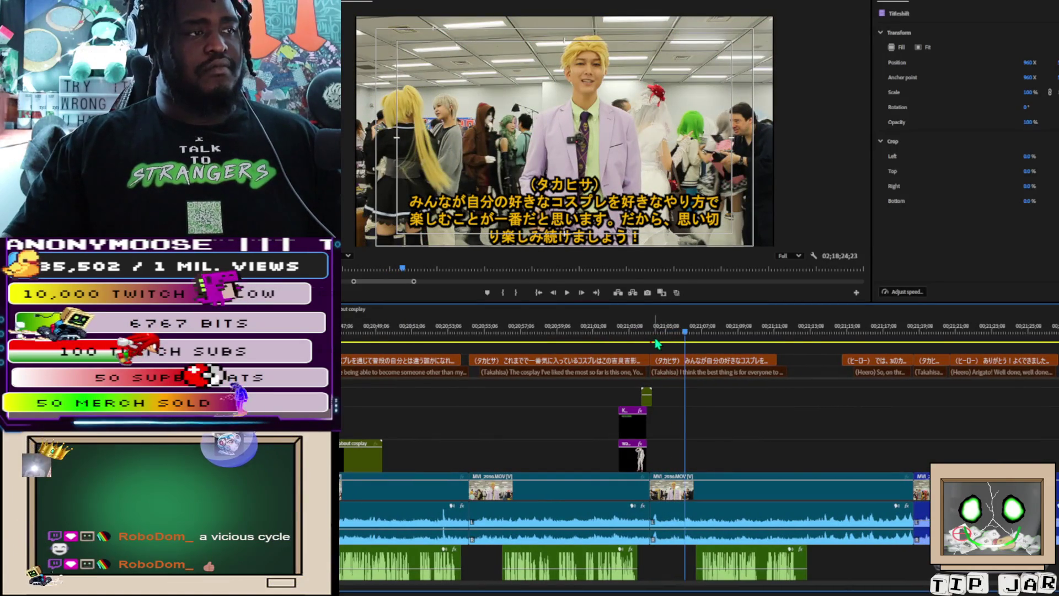
{"action": "key", "text": "minus"}
{"action": "left_click", "coordinate": [834, 347]}
{"action": "mouse_move", "coordinate": [834, 350]}
{"action": "left_mouse_down"}
{"action": "mouse_move", "coordinate": [882, 366]}
{"action": "mouse_move", "coordinate": [864, 361]}
{"action": "left_mouse_up"}
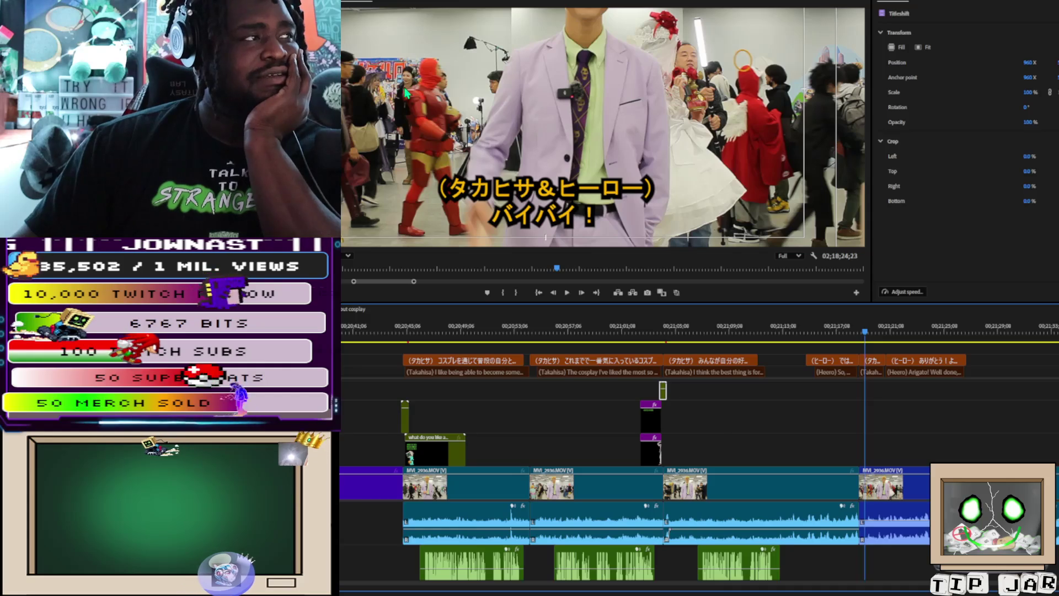
{"action": "left_click_drag", "start_coordinate": [558, 274], "coordinate": [563, 270]}
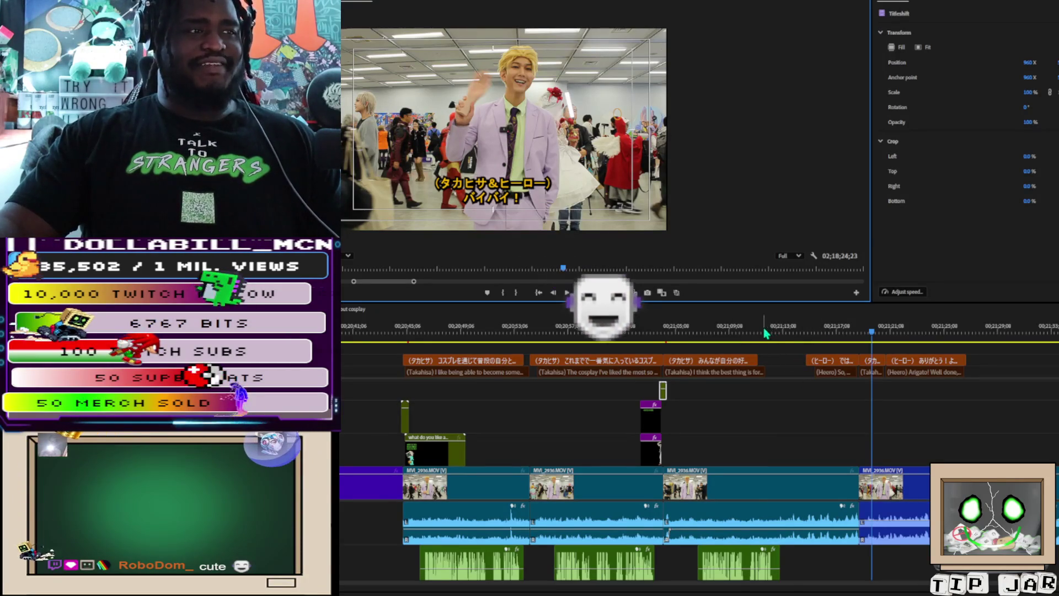
{"action": "left_click", "coordinate": [698, 333]}
{"action": "mouse_move", "coordinate": [698, 333]}
{"action": "left_mouse_down"}
{"action": "mouse_move", "coordinate": [779, 340]}
{"action": "mouse_move", "coordinate": [746, 340]}
{"action": "left_mouse_up"}
{"action": "key", "text": "space"}
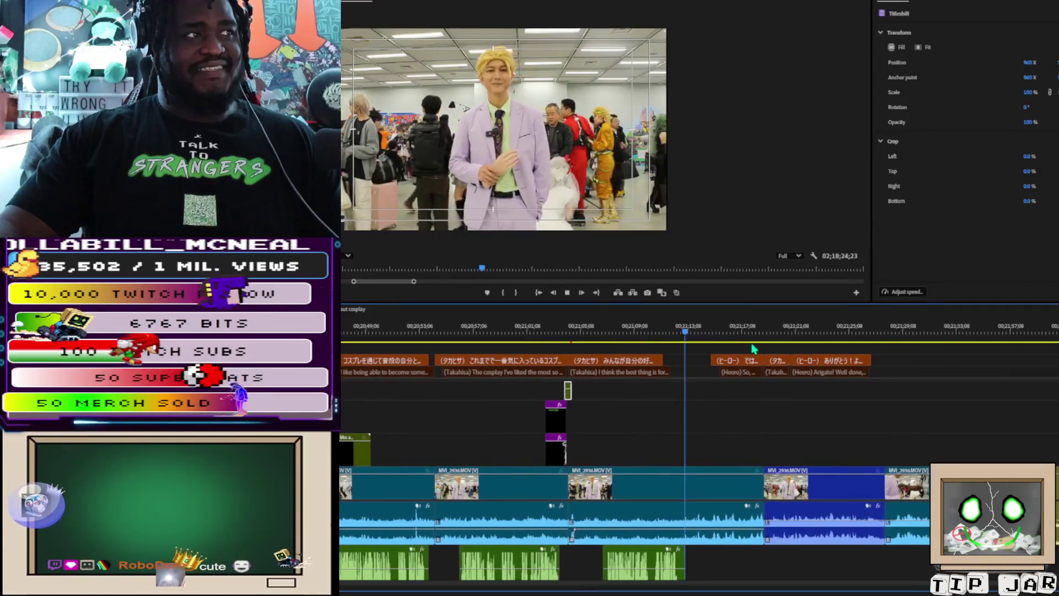
{"action": "key", "text": "space"}
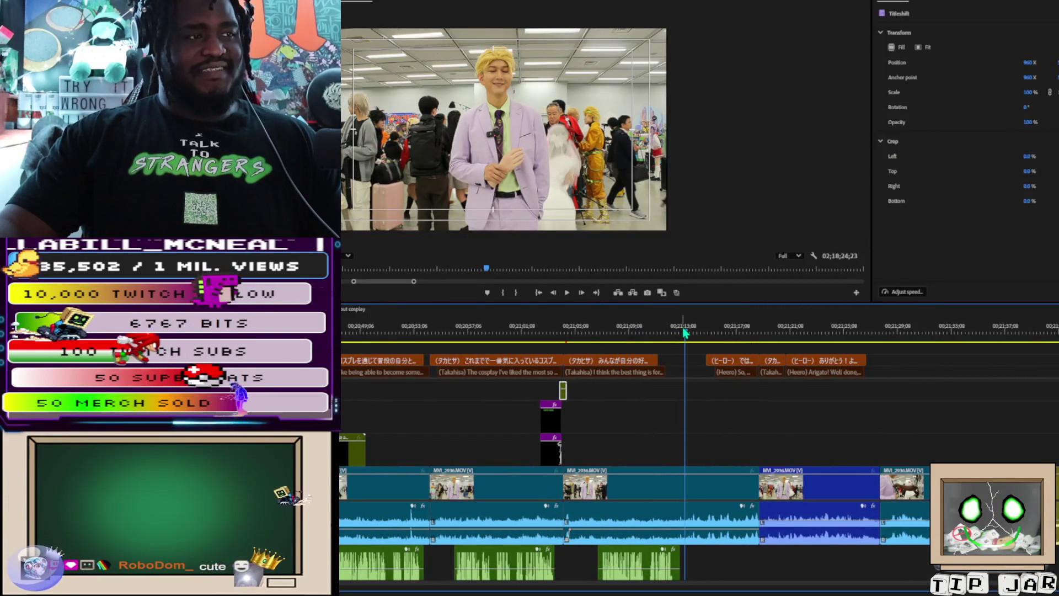
{"action": "left_click", "coordinate": [680, 333]}
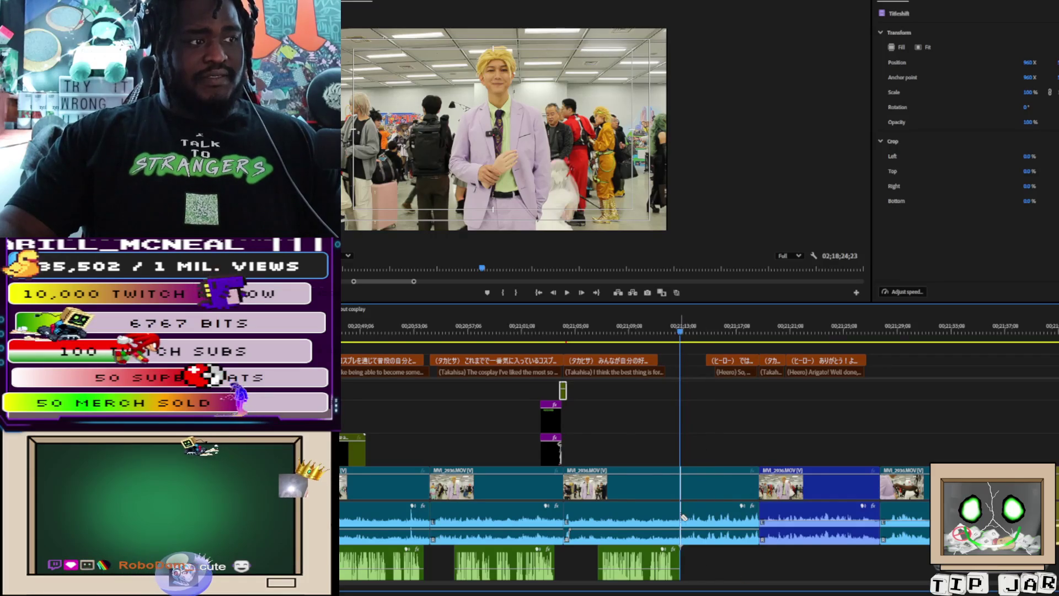
Step: Razor the interview clip and audio at the playhead, then delete every clip after the cut
{"action": "left_click", "coordinate": [680, 483]}
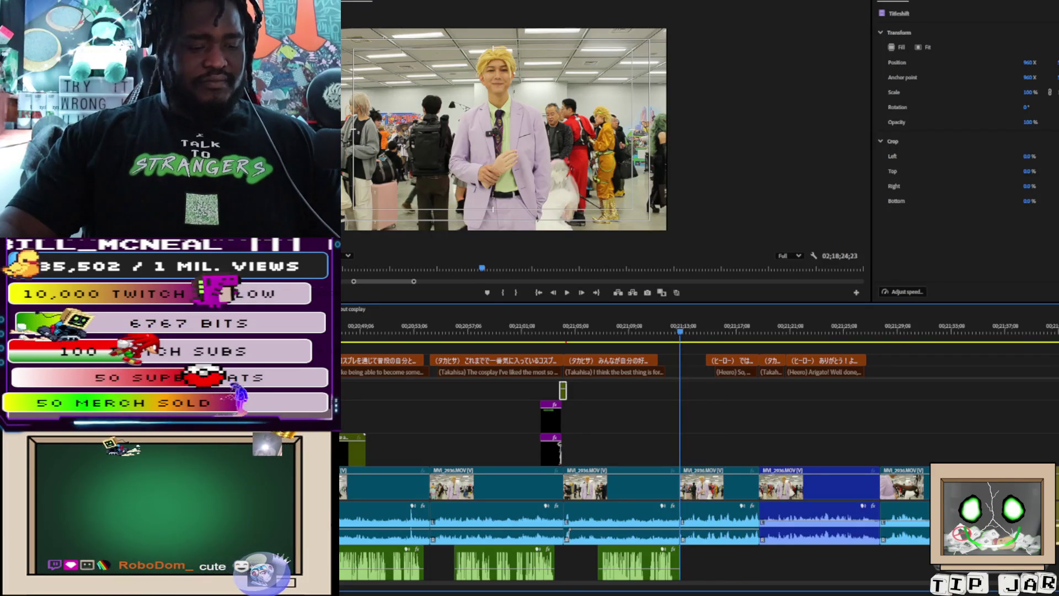
{"action": "scroll", "coordinate": [568, 528], "scroll_direction": "down", "scroll_amount": 3}
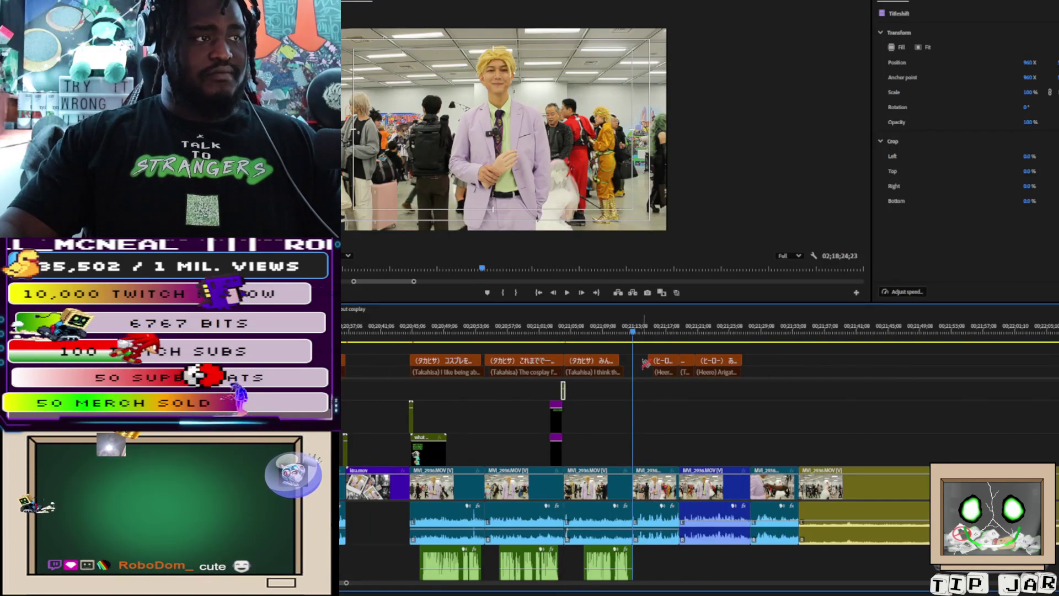
{"action": "mouse_move", "coordinate": [643, 349]}
{"action": "left_mouse_down"}
{"action": "mouse_move", "coordinate": [681, 336]}
{"action": "mouse_move", "coordinate": [596, 336]}
{"action": "mouse_move", "coordinate": [733, 353]}
{"action": "mouse_move", "coordinate": [579, 391]}
{"action": "mouse_move", "coordinate": [635, 436]}
{"action": "left_mouse_up"}
{"action": "mouse_move", "coordinate": [642, 352]}
{"action": "left_mouse_down"}
{"action": "mouse_move", "coordinate": [765, 529]}
{"action": "mouse_move", "coordinate": [866, 555]}
{"action": "left_mouse_up"}
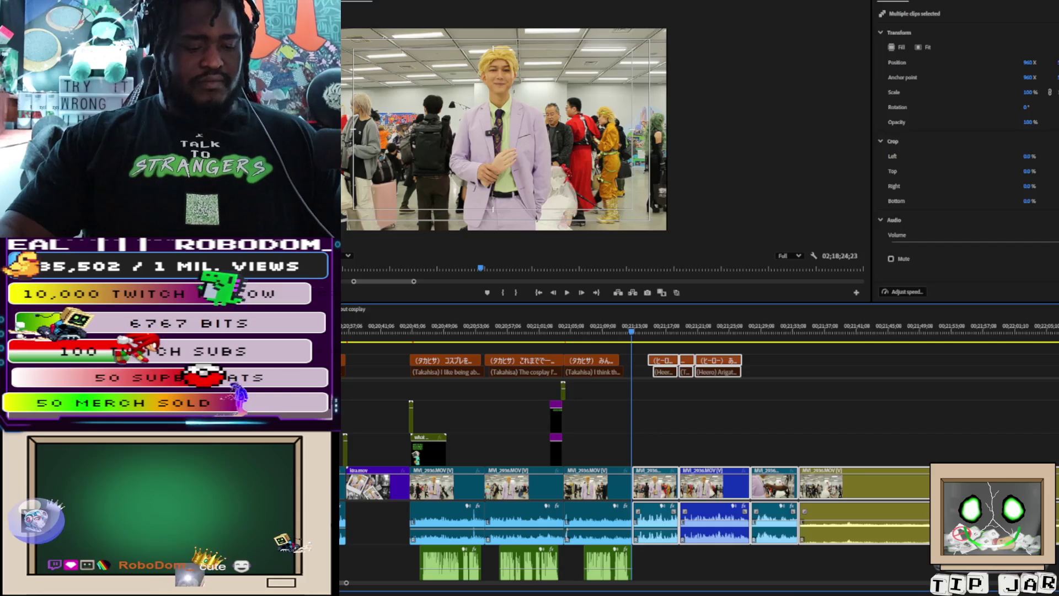
{"action": "key", "text": "Delete"}
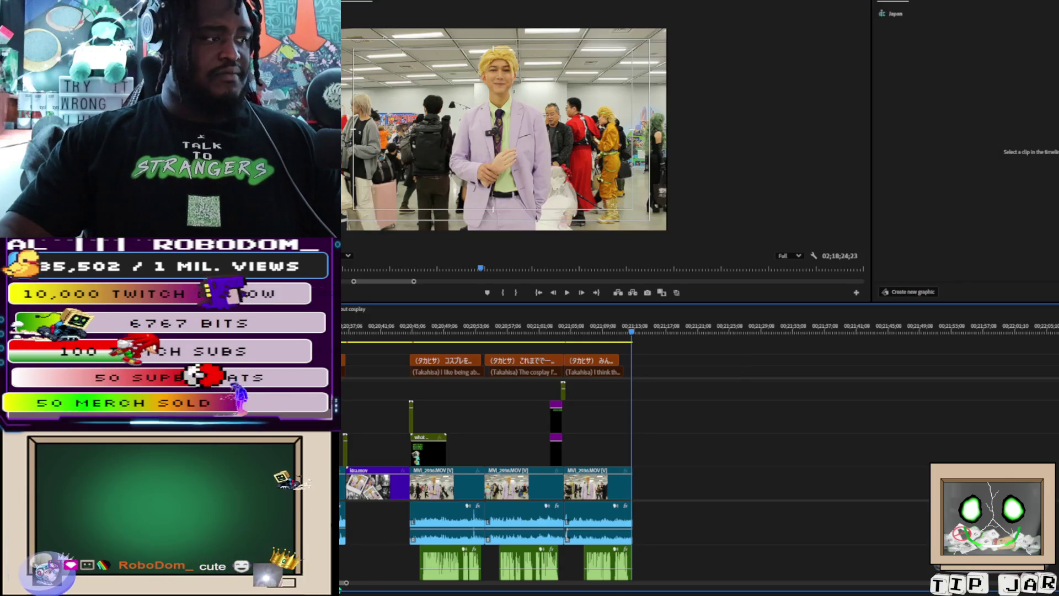
Step: Move the cluster of short clips near the playhead later in the sequence
{"action": "left_click_drag", "start_coordinate": [345, 584], "coordinate": [515, 582]}
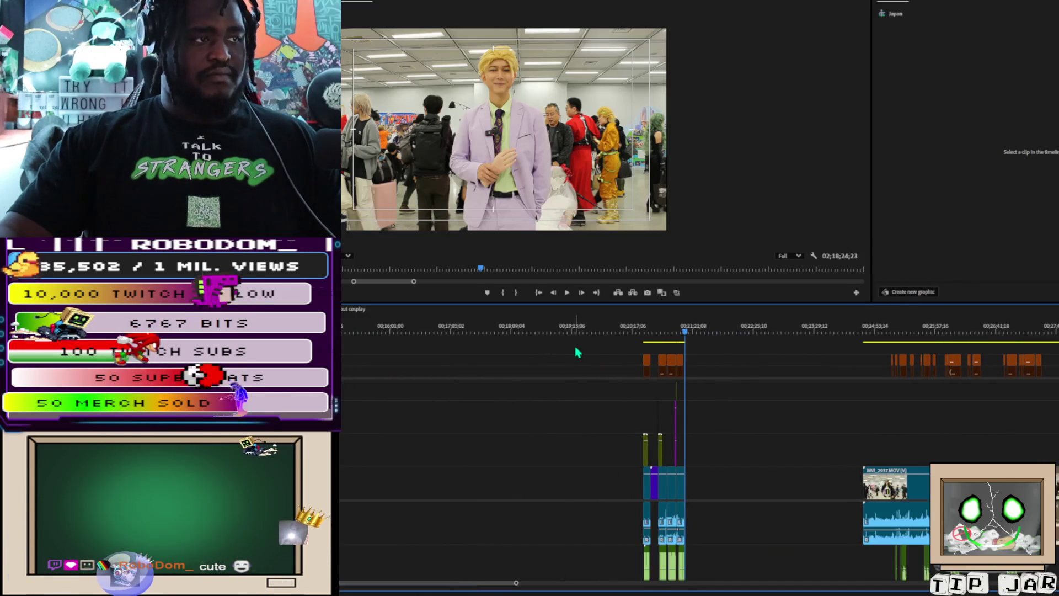
{"action": "left_click_drag", "start_coordinate": [604, 346], "coordinate": [722, 579]}
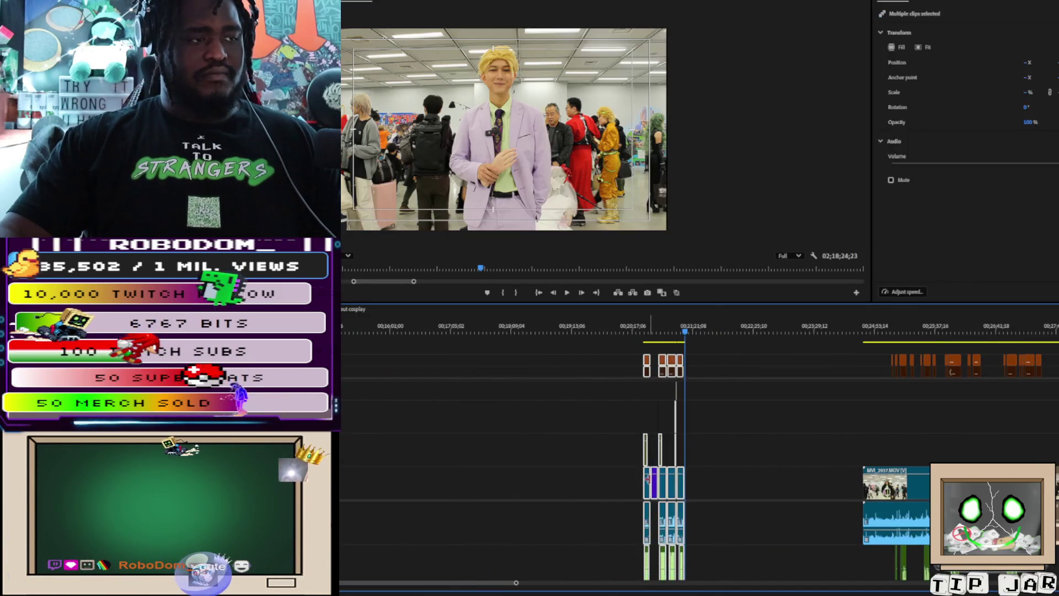
{"action": "left_click_drag", "start_coordinate": [680, 495], "coordinate": [805, 502]}
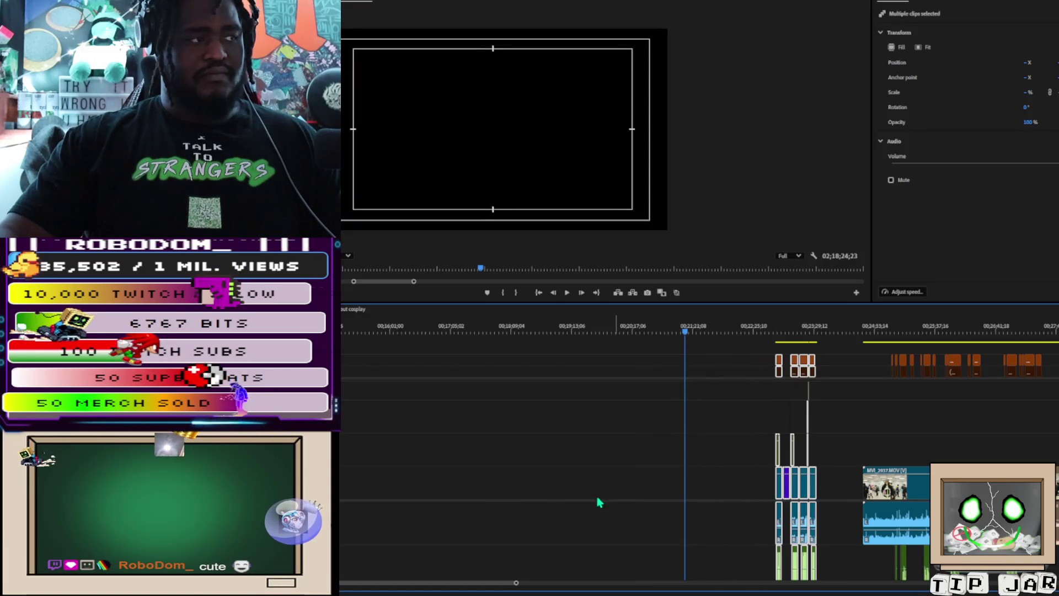
{"action": "left_click_drag", "start_coordinate": [517, 583], "coordinate": [676, 582]}
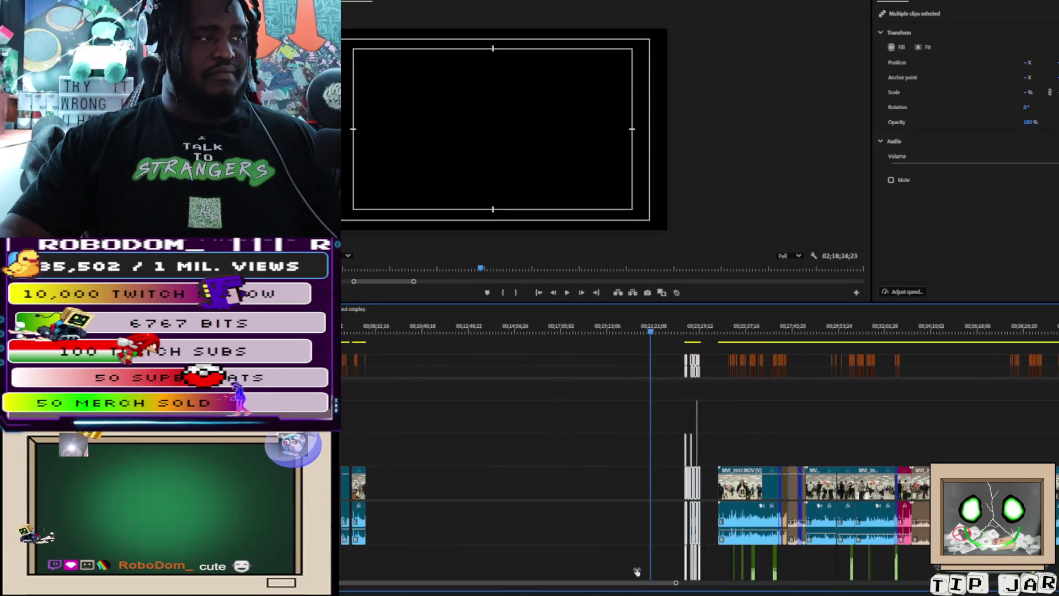
{"action": "left_click", "coordinate": [380, 336]}
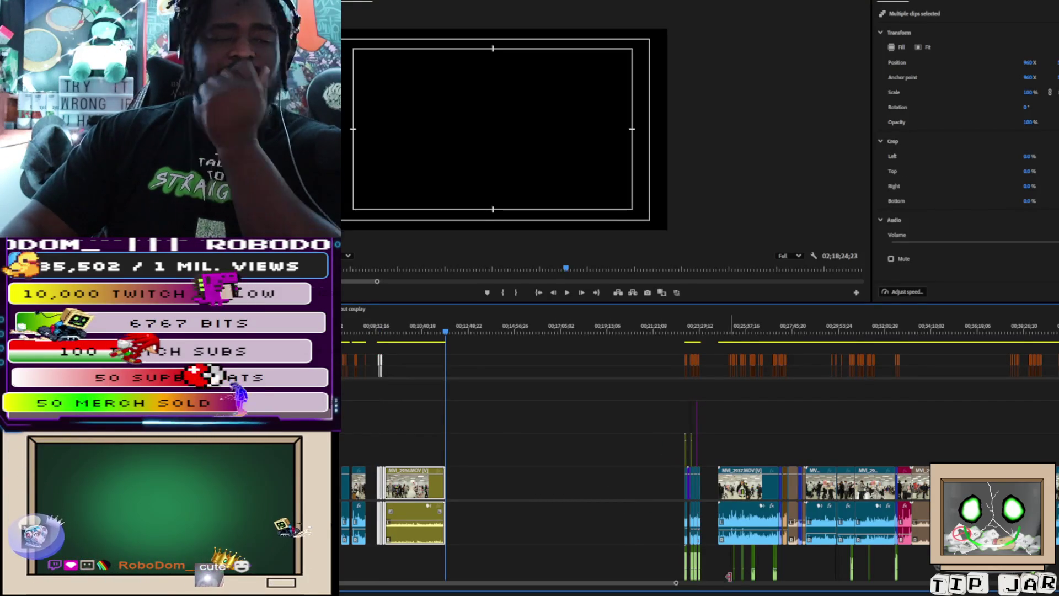
{"action": "left_click_drag", "start_coordinate": [680, 583], "coordinate": [993, 583]}
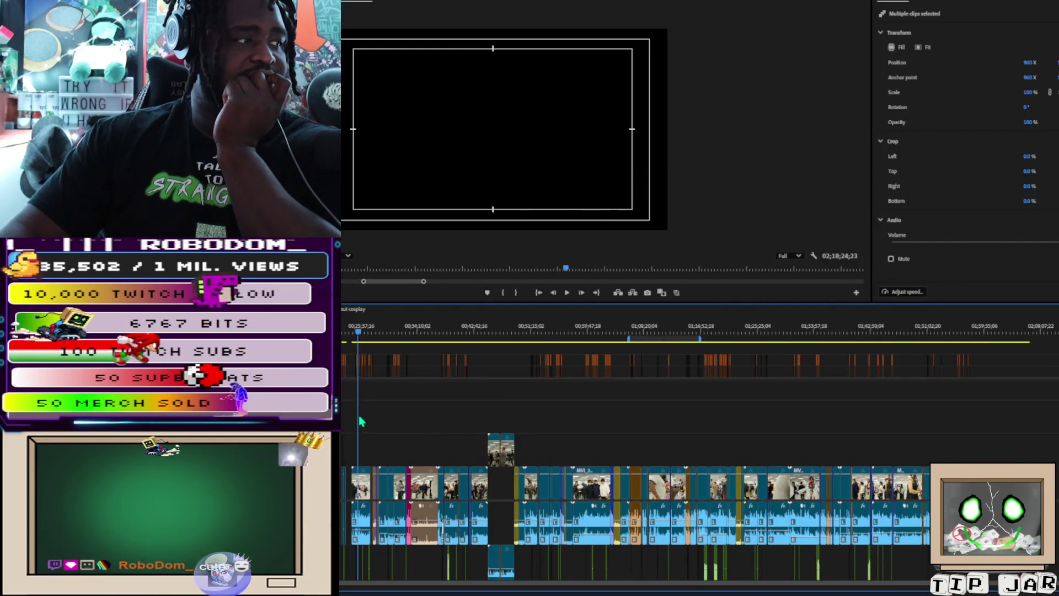
{"action": "left_click", "coordinate": [343, 331]}
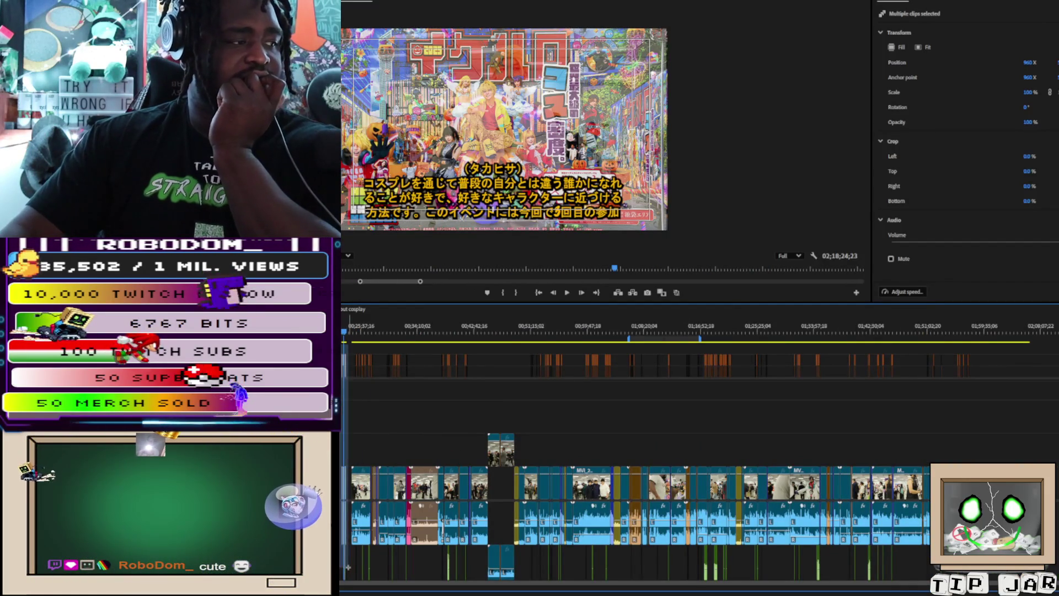
Step: Select all clips and zoom the timeline in on the last three subtitled clips
{"action": "key", "text": "ctrl+a"}
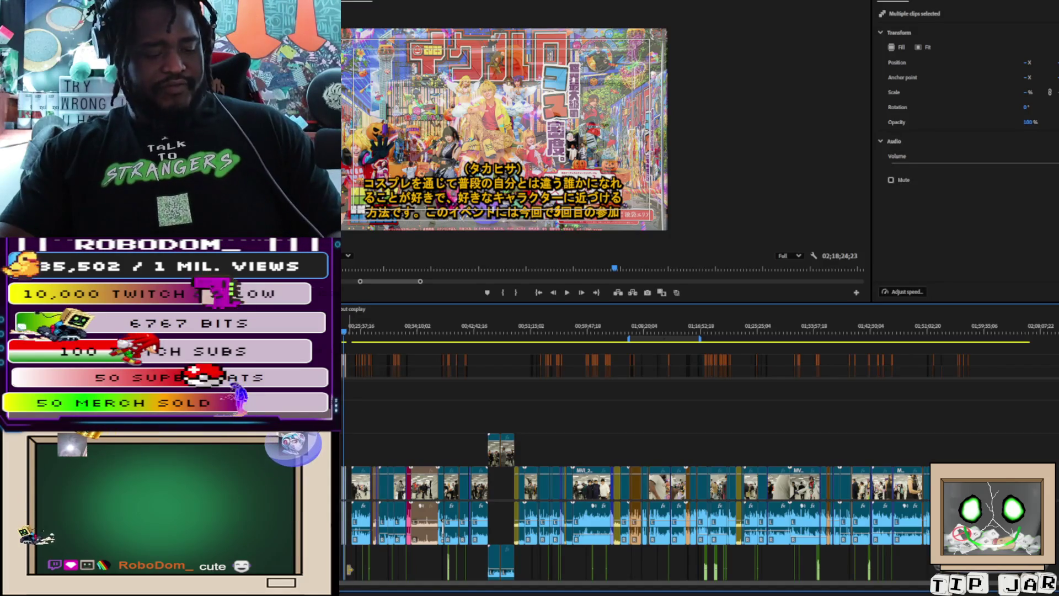
{"action": "left_click", "coordinate": [713, 435]}
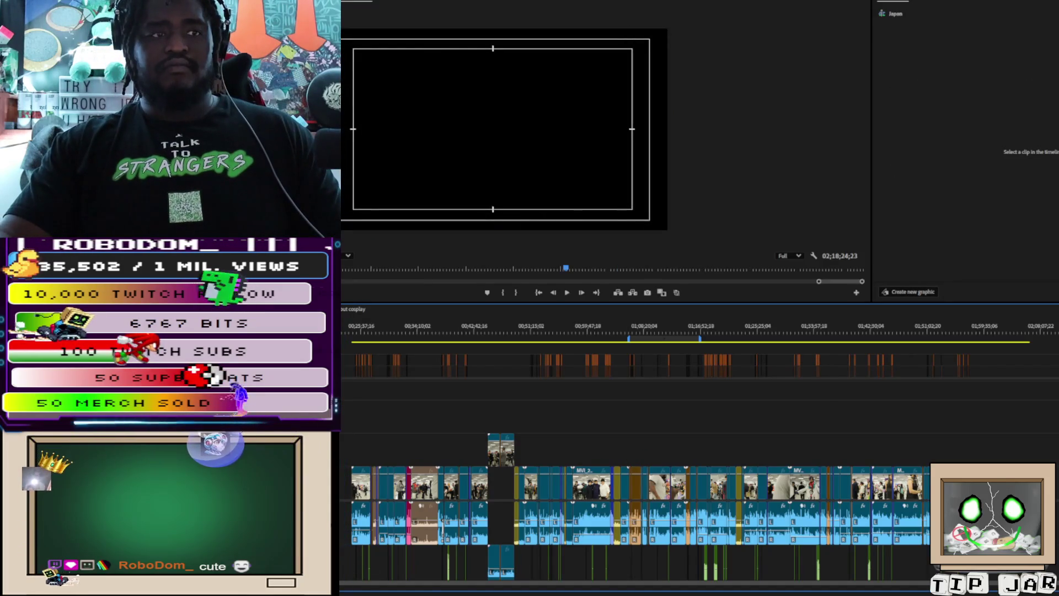
{"action": "key", "text": "ctrl+a"}
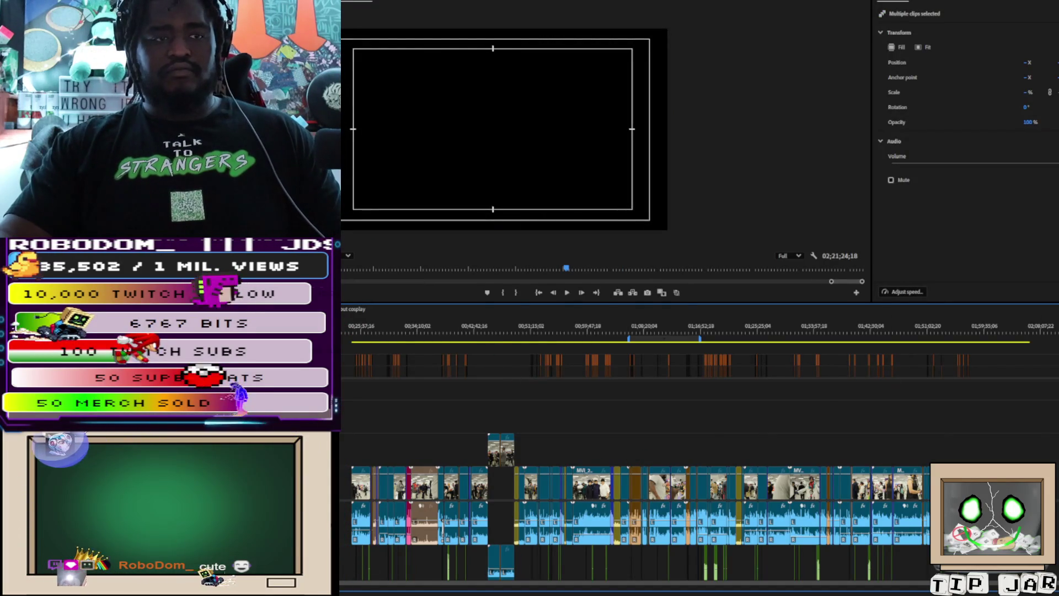
{"action": "key", "text": "equal"}
{"action": "key", "text": "equal"}
{"action": "key", "text": "equal"}
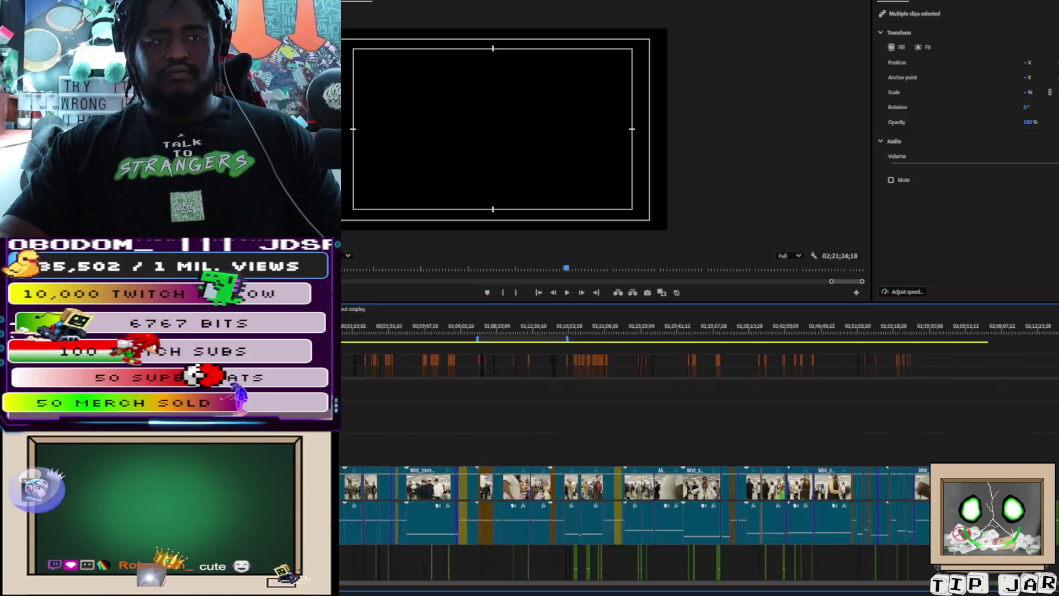
{"action": "key", "text": "minus"}
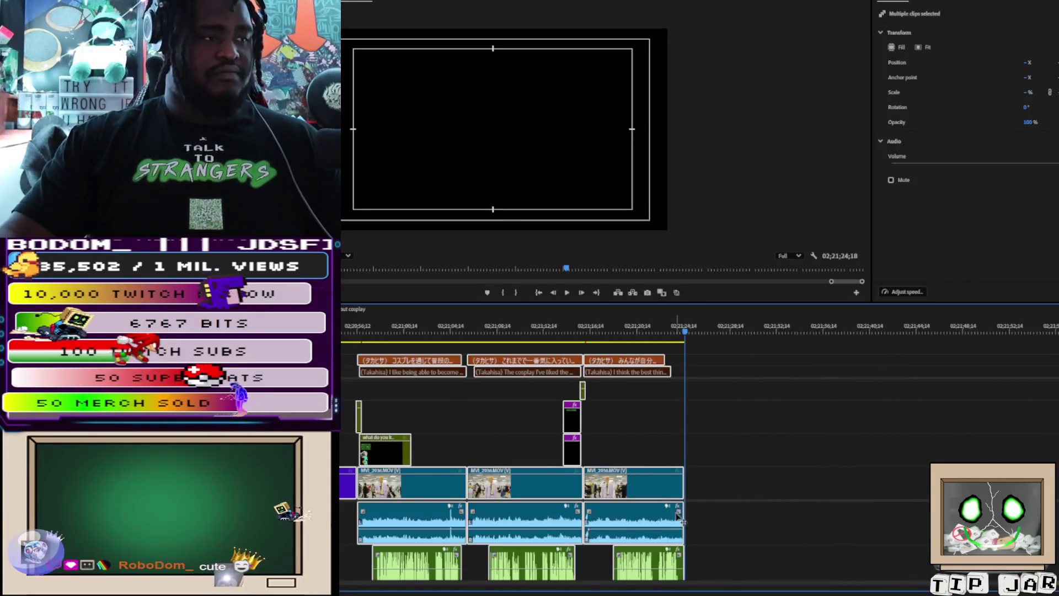
Step: Drop the question graphic and trd_transition_Samurai image above the last interview clip, selecting both
{"action": "left_click", "coordinate": [714, 505]}
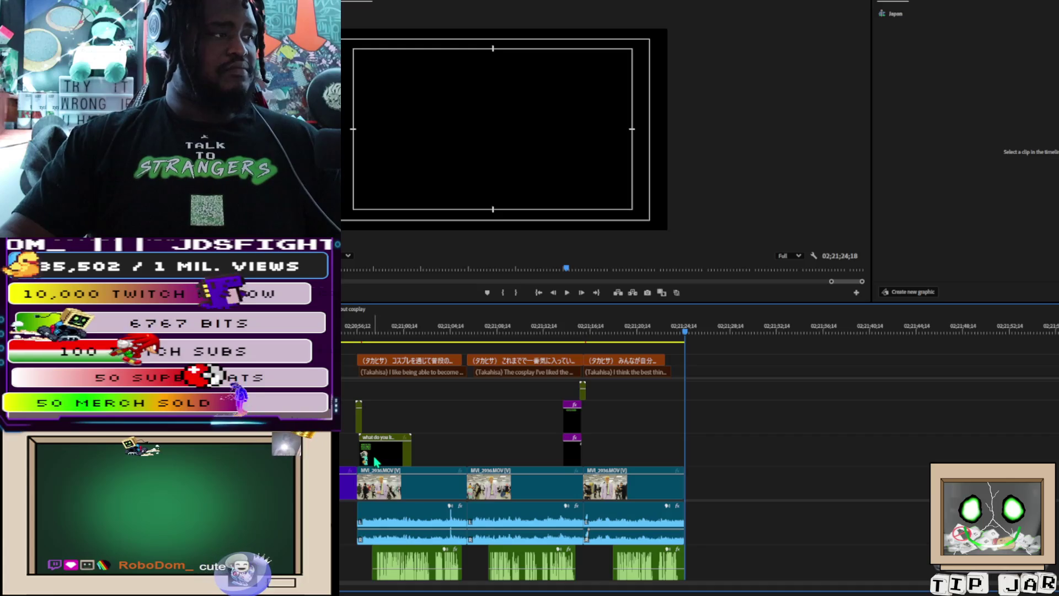
{"action": "scroll", "coordinate": [375, 461], "scroll_direction": "left", "scroll_amount": 3}
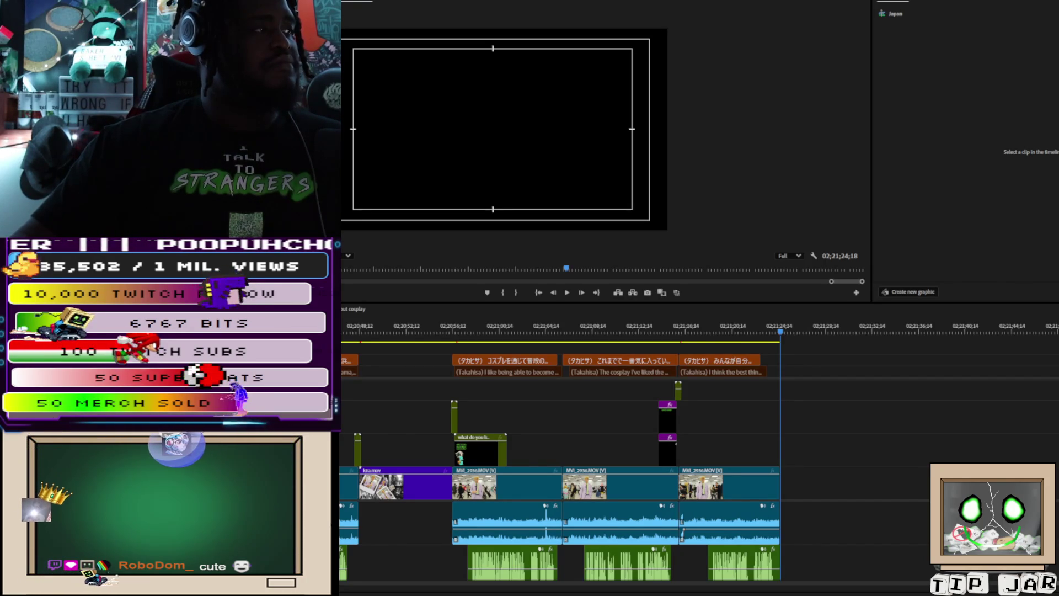
{"action": "mouse_move", "coordinate": [309, 441]}
{"action": "left_mouse_down"}
{"action": "mouse_move", "coordinate": [778, 458]}
{"action": "mouse_move", "coordinate": [718, 451]}
{"action": "left_mouse_up"}
{"action": "left_click", "coordinate": [718, 451]}
{"action": "left_click_drag", "start_coordinate": [708, 393], "coordinate": [722, 448]}
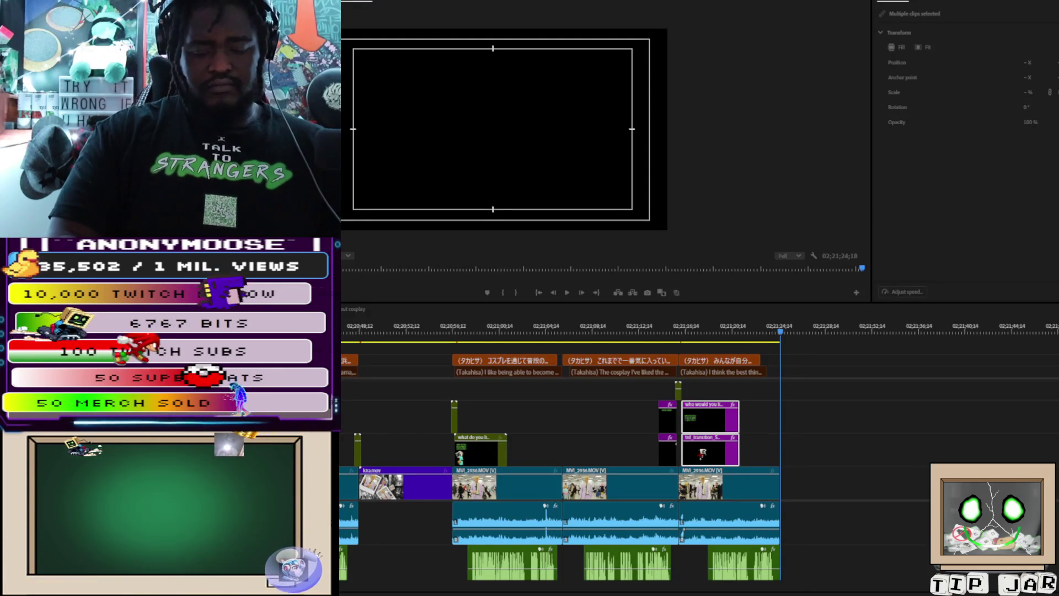
Step: Undo the overlays and settle the Tips for enjoying Cosplay graphic over the final interview clip
{"action": "key", "text": "ctrl+z"}
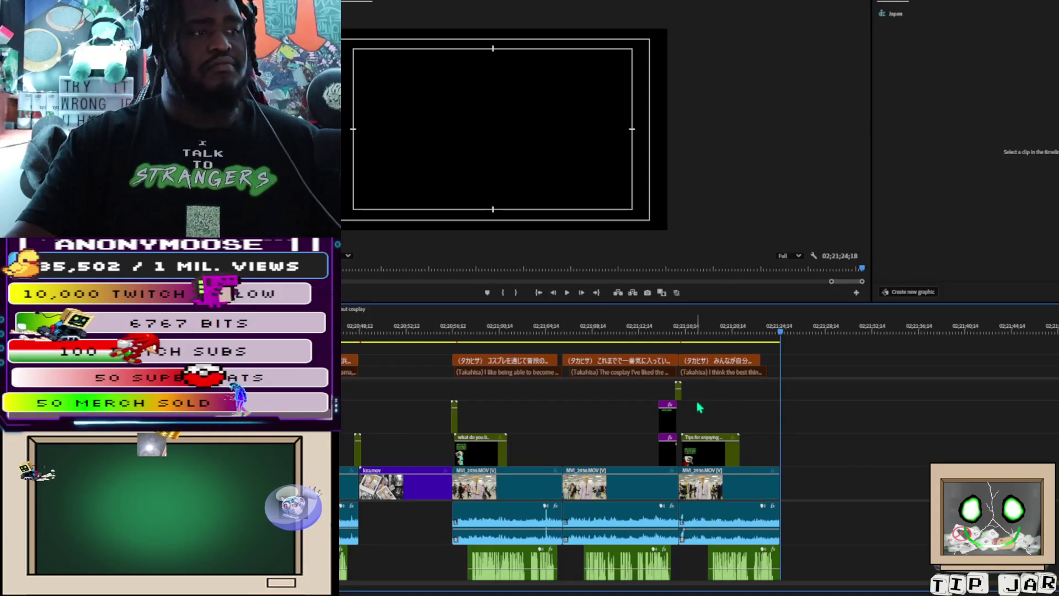
{"action": "left_click", "coordinate": [706, 462]}
{"action": "left_click_drag", "start_coordinate": [703, 460], "coordinate": [702, 452]}
Step: Preview the sequence ending, then return the playhead into the last interview clip
{"action": "left_click", "coordinate": [687, 333]}
{"action": "key", "text": "space"}
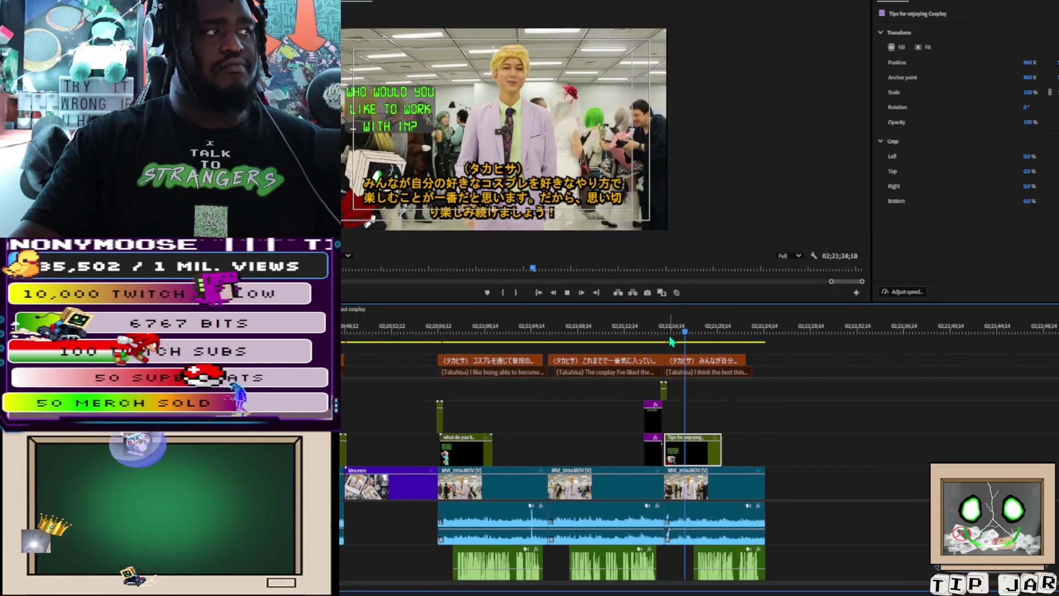
{"action": "key", "text": "space"}
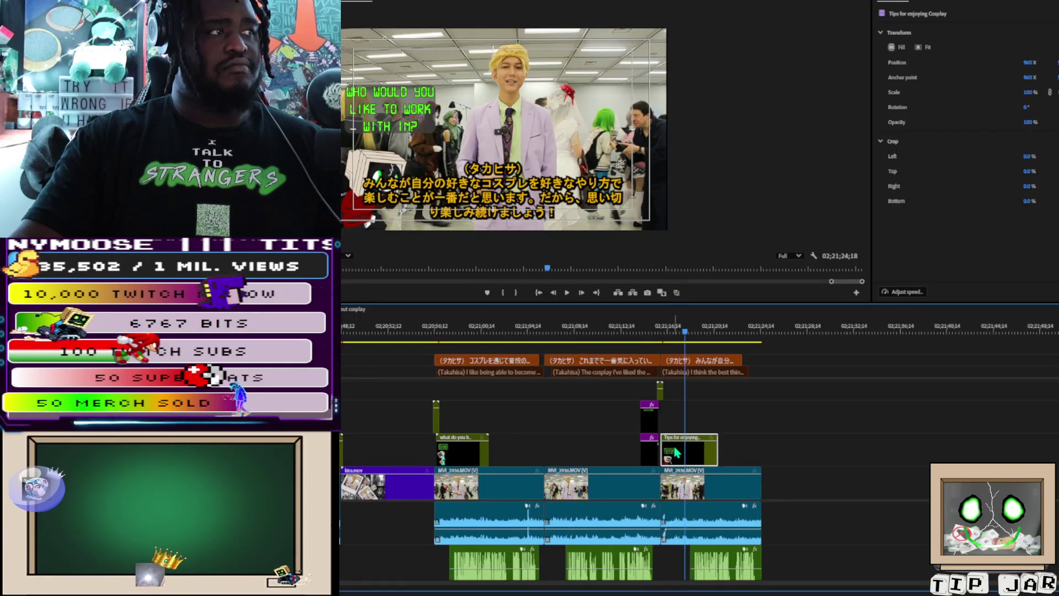
{"action": "key", "text": "space"}
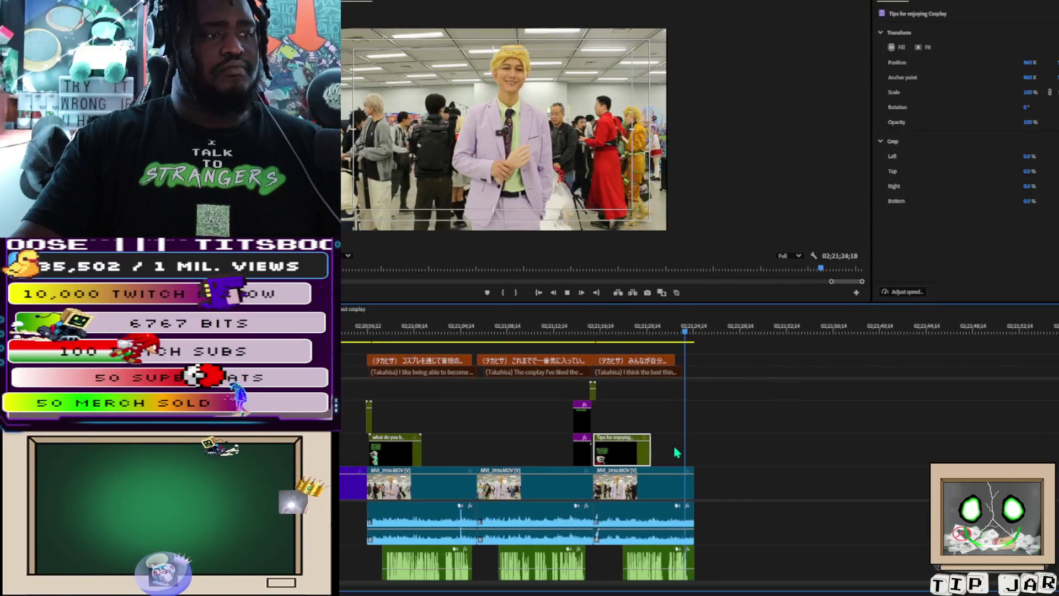
{"action": "key", "text": "space"}
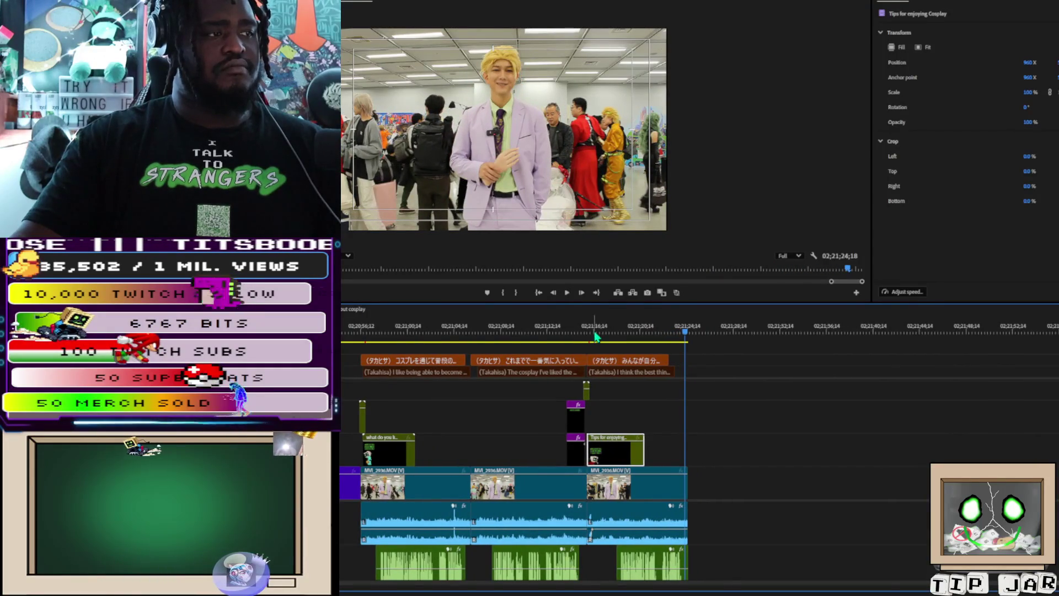
{"action": "left_click", "coordinate": [594, 333]}
Step: Open the Tips for enjoying Cosplay graphic and move its question text to the top-left
{"action": "double_click", "coordinate": [615, 456]}
{"action": "left_click", "coordinate": [379, 109]}
{"action": "left_click_drag", "start_coordinate": [379, 110], "coordinate": [370, 62]}
{"action": "left_click", "coordinate": [379, 186]}
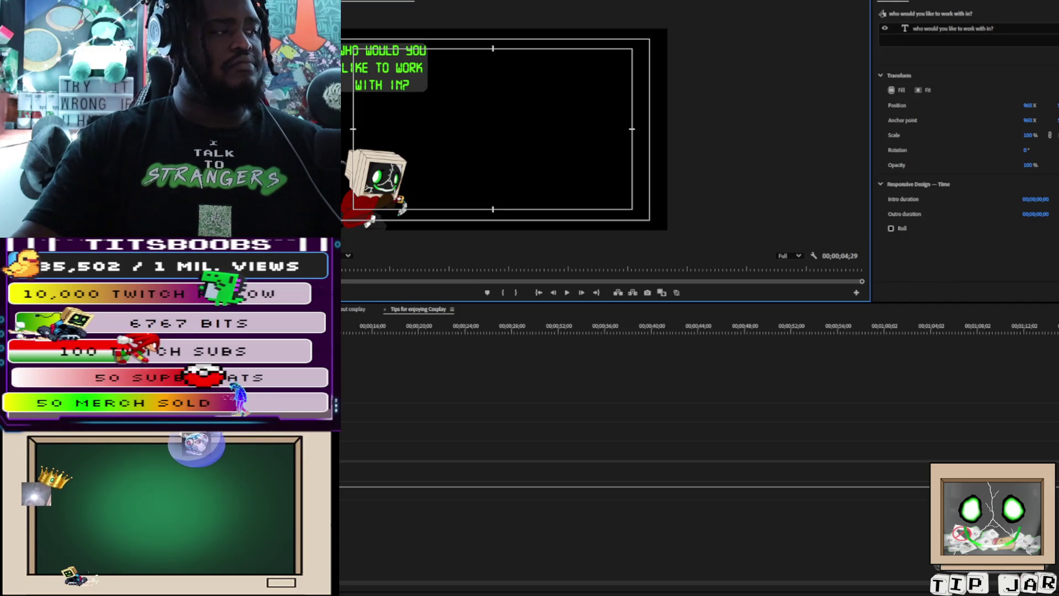
Step: Raise the samurai character image about 84 px, then reselect the question text layer
{"action": "left_click", "coordinate": [357, 176]}
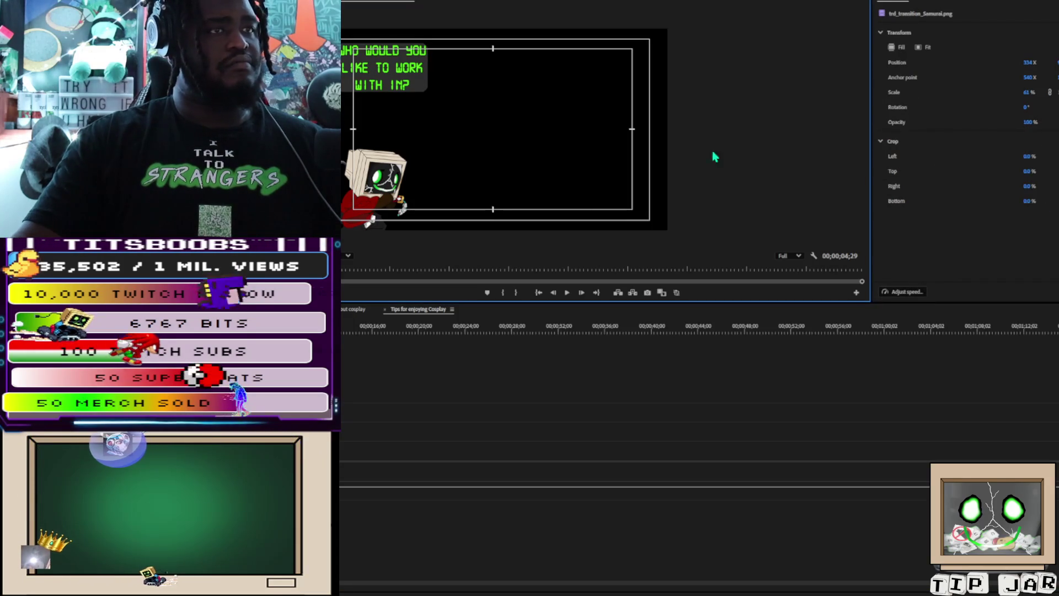
{"action": "left_click", "coordinate": [362, 213]}
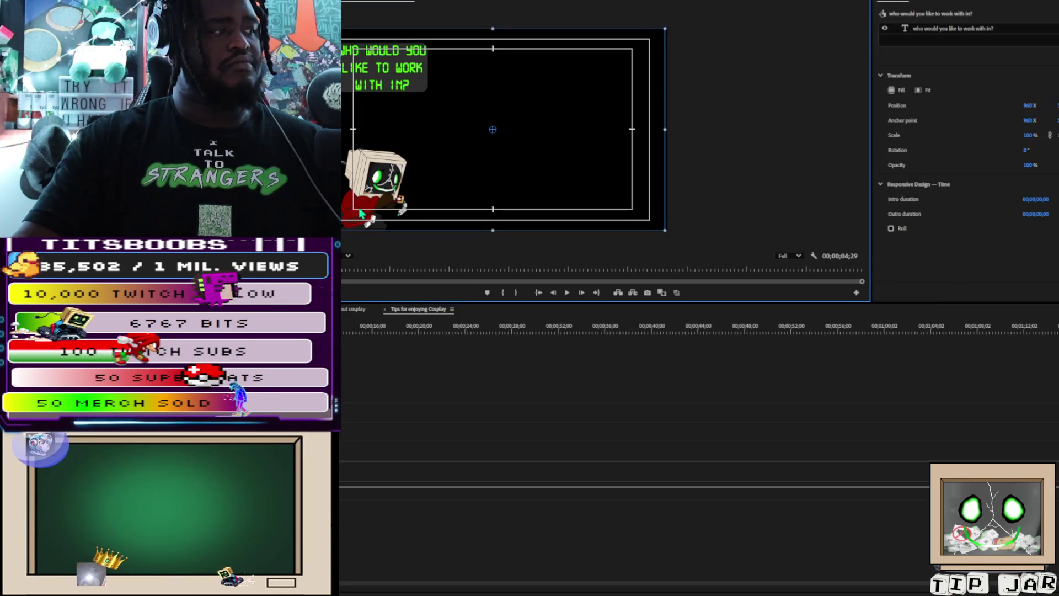
{"action": "left_click", "coordinate": [367, 209]}
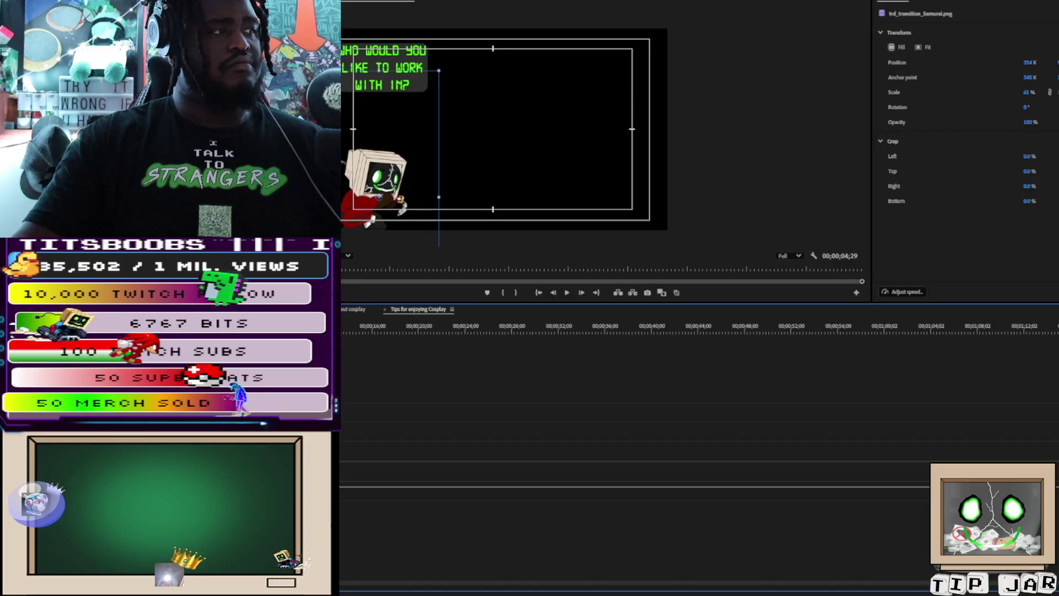
{"action": "left_click_drag", "start_coordinate": [367, 209], "coordinate": [370, 162]}
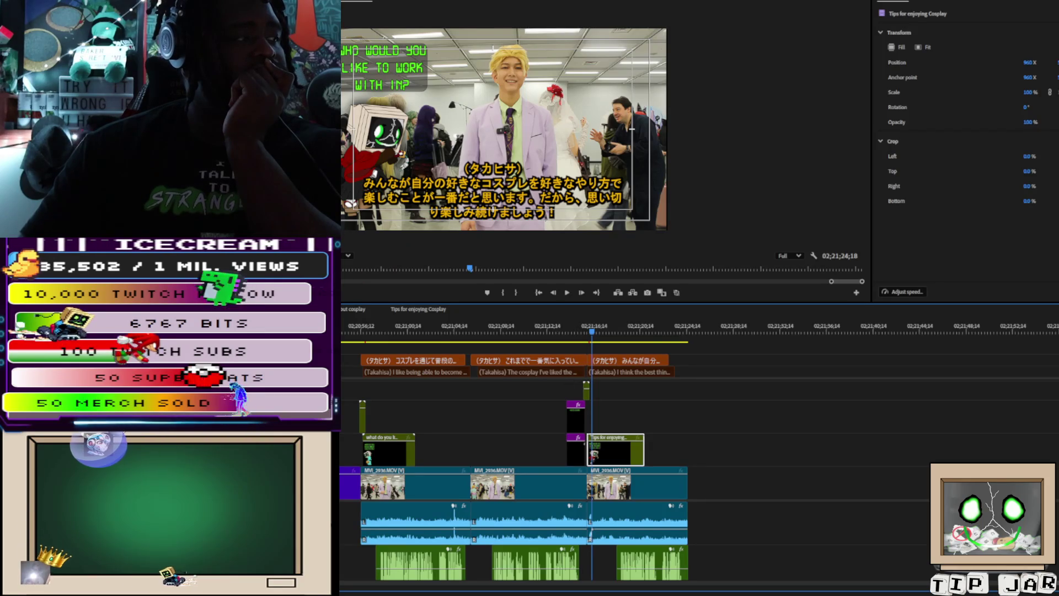
{"action": "left_click", "coordinate": [436, 310]}
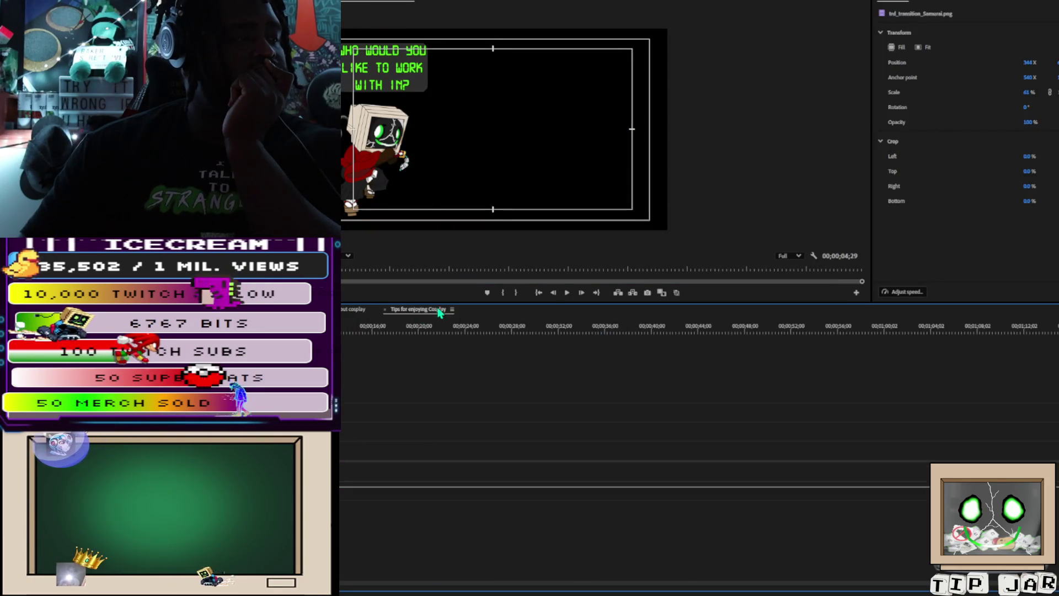
{"action": "left_click", "coordinate": [367, 55]}
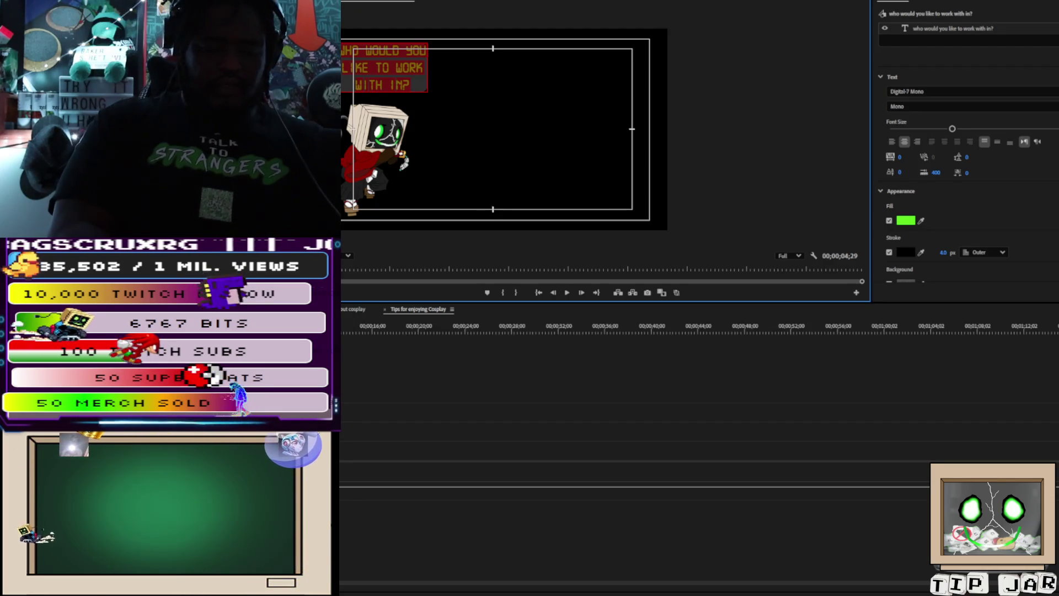
Step: Retype the title wording, then undo it back to read just THOUGHTS
{"action": "type", "text": "Thoughts"}
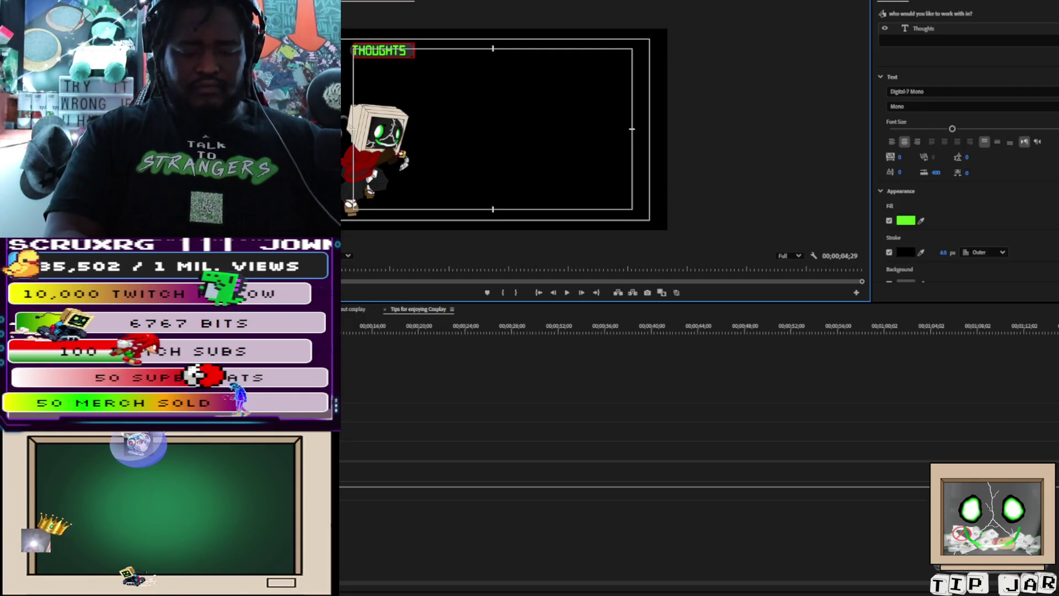
{"action": "type", "text": "dram"}
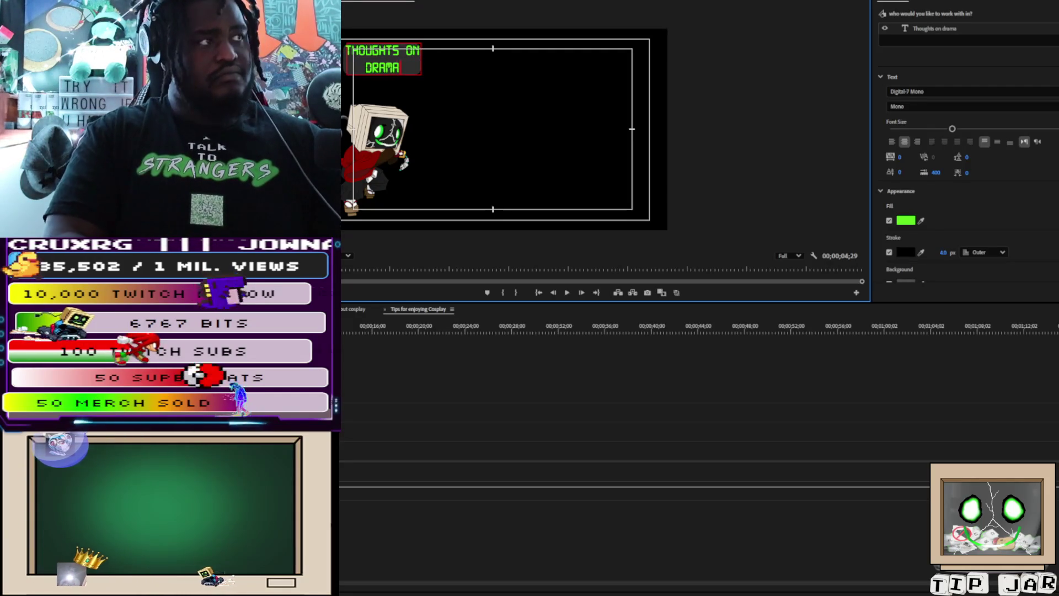
{"action": "type", "text": " around"}
{"action": "key", "text": "Return"}
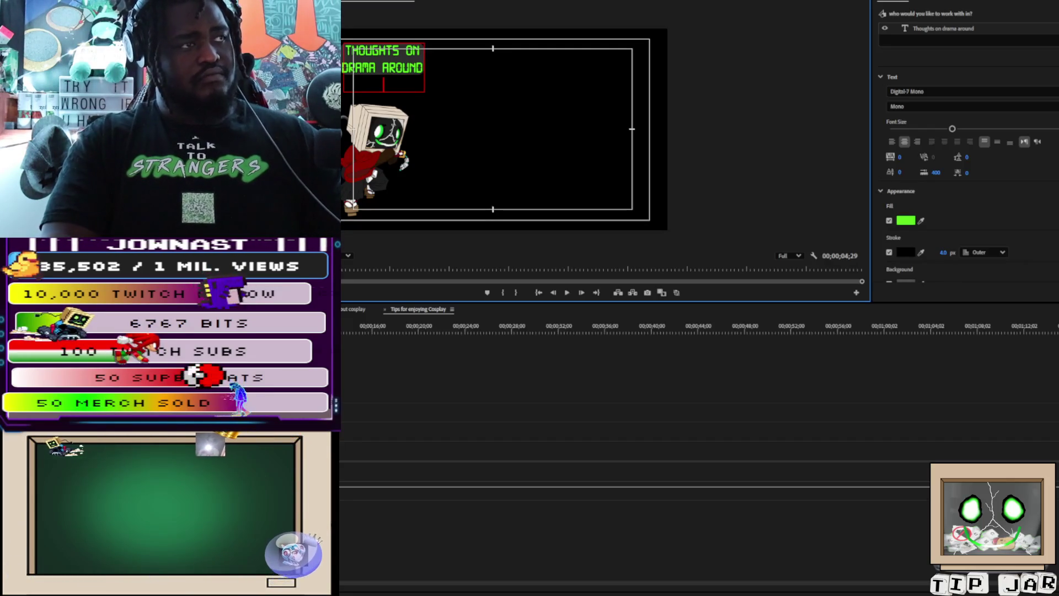
{"action": "key", "text": "BackSpace"}
{"action": "key", "text": "BackSpace"}
{"action": "key", "text": "BackSpace"}
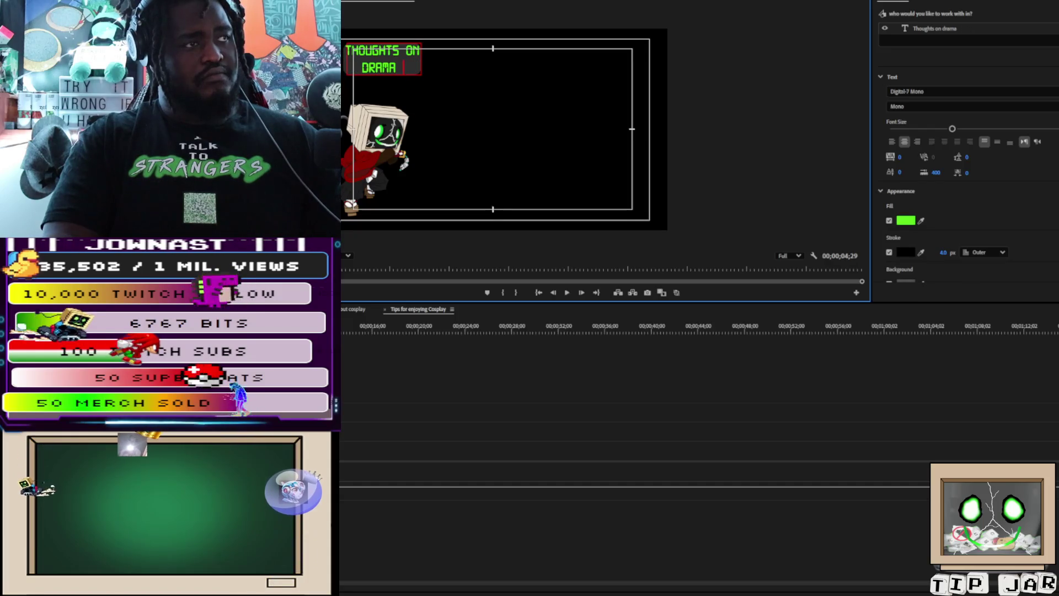
{"action": "key", "text": "BackSpace"}
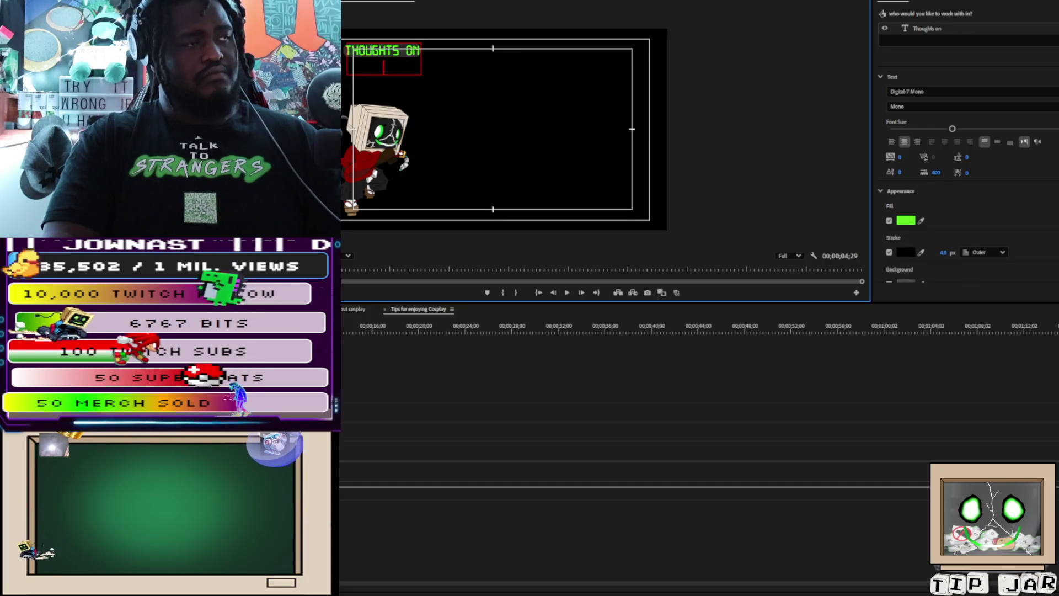
{"action": "type", "text": "dark s"}
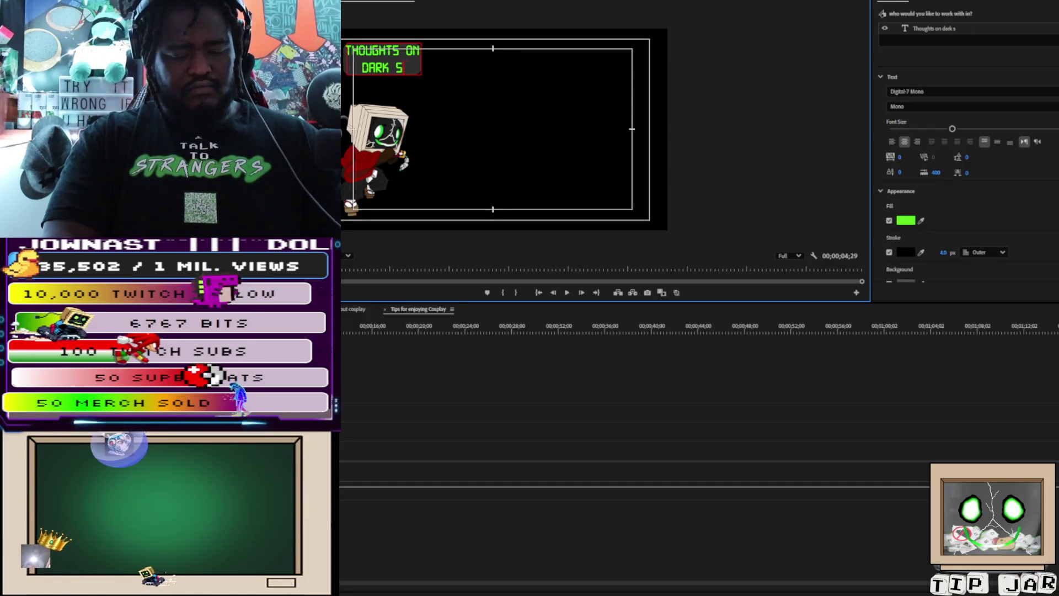
{"action": "type", "text": "kin people"}
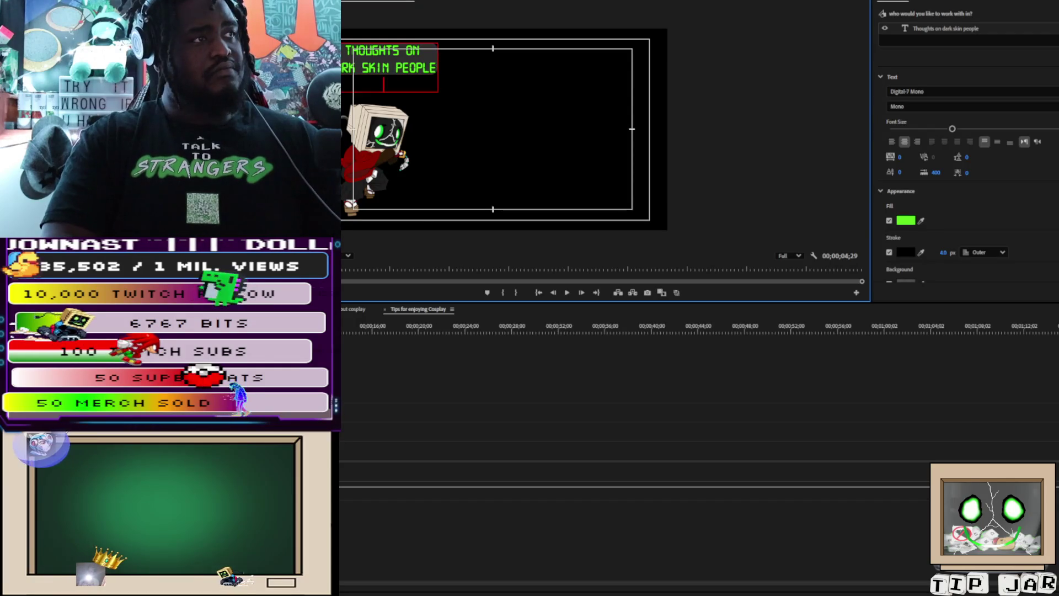
{"action": "type", "text": "cosplaying"}
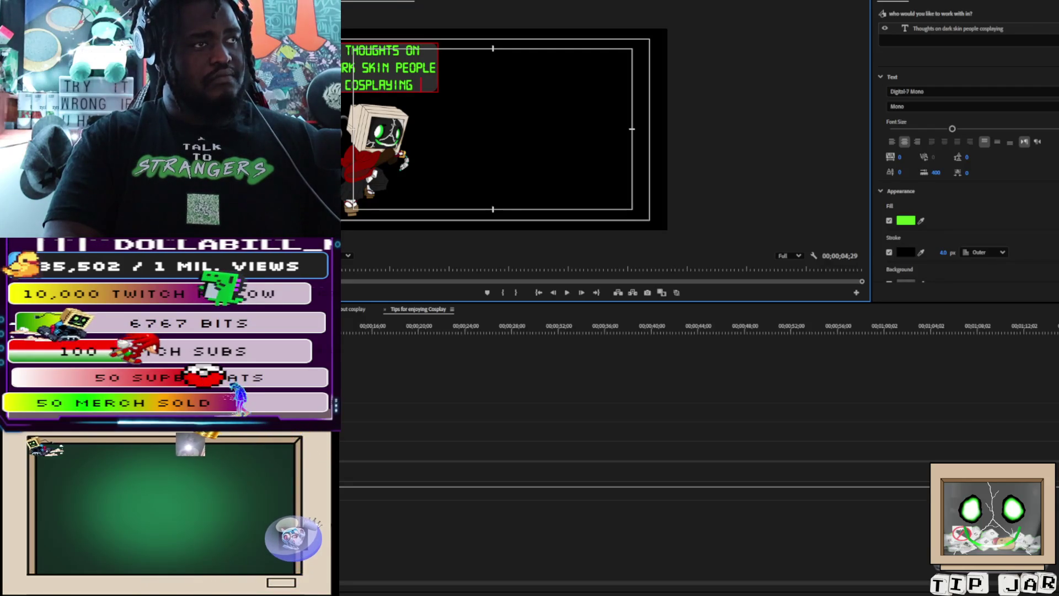
{"action": "key", "text": "ctrl+z"}
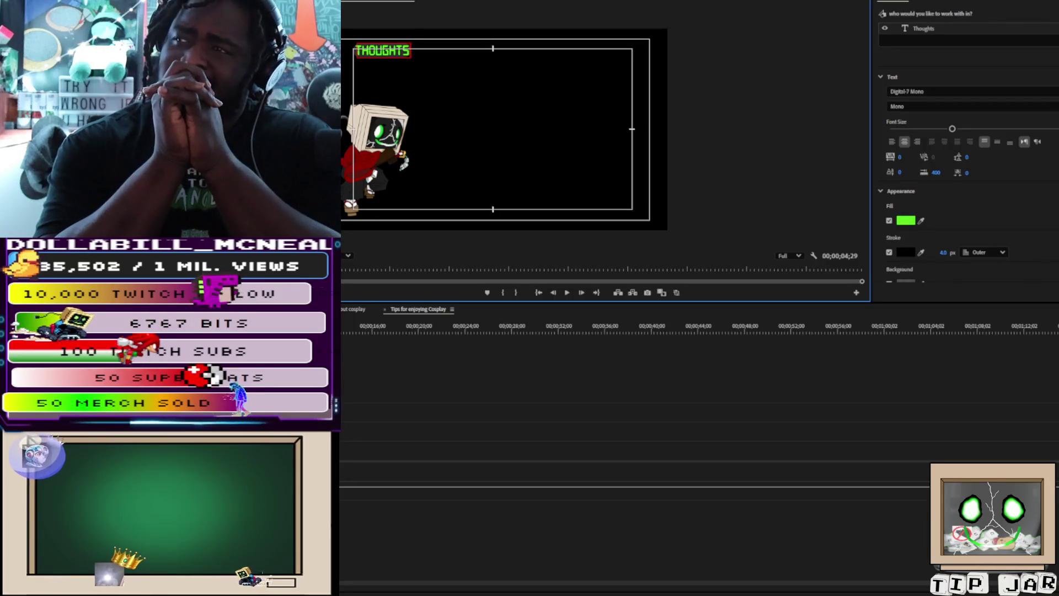
Step: Replace the title with 'Can Black People / cosplay as / whatever they like?' on three lines
{"action": "key", "text": "ctrl+a"}
{"action": "type", "text": "Can"}
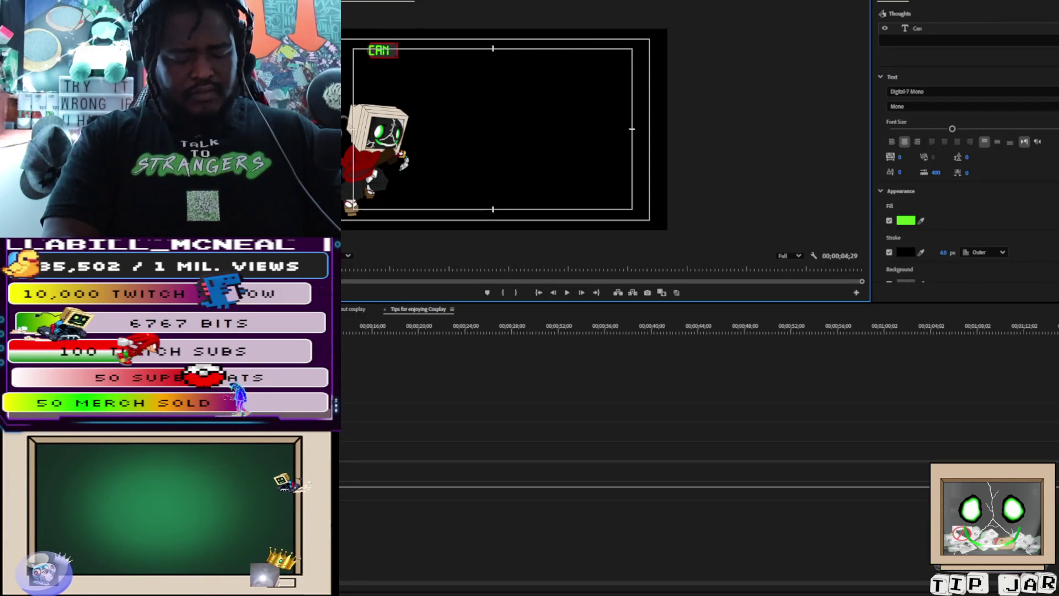
{"action": "type", "text": " Black People"}
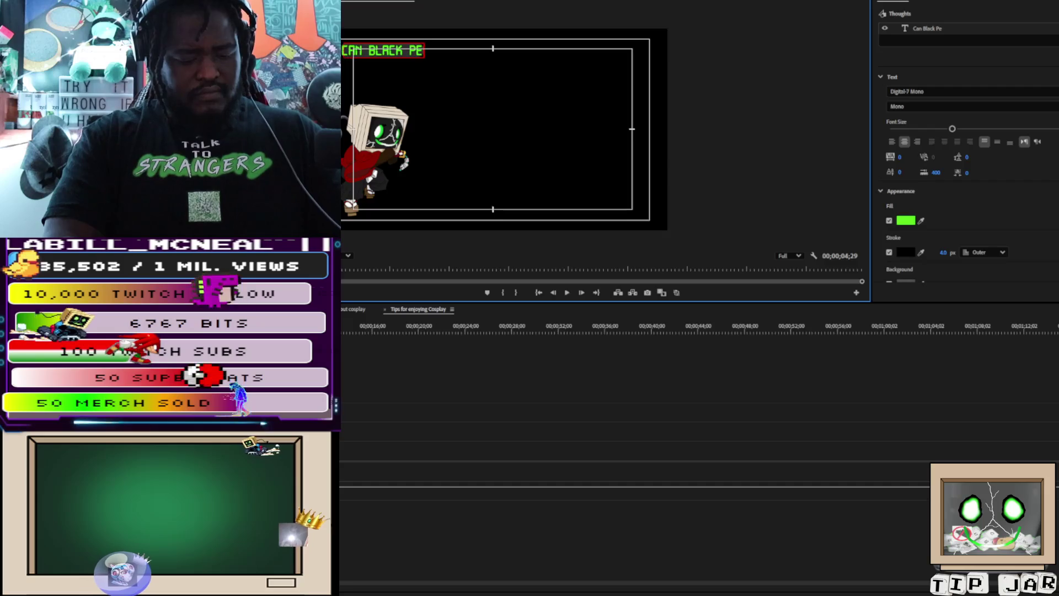
{"action": "key", "text": "Return"}
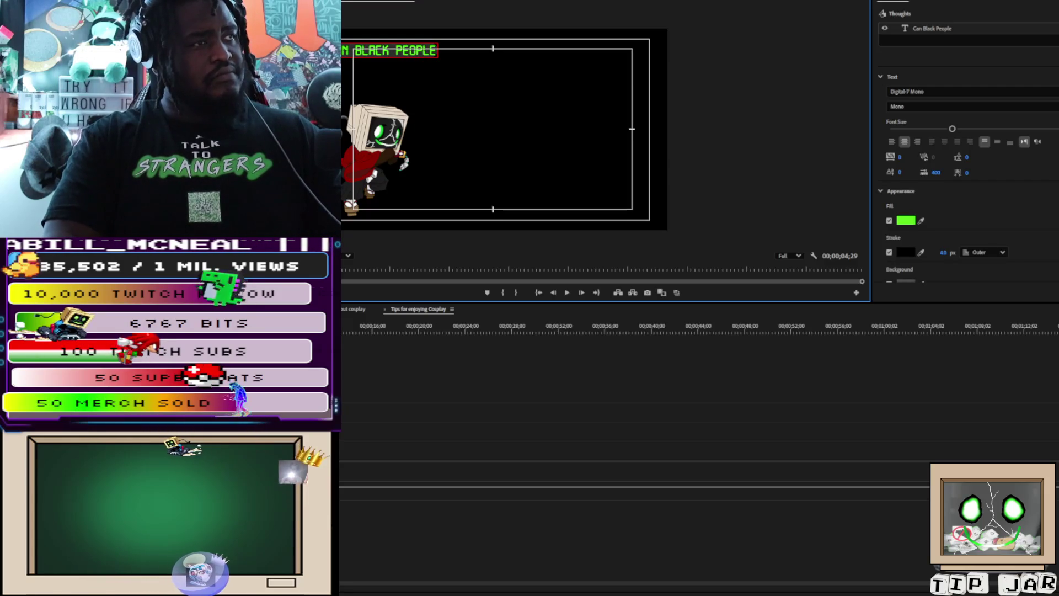
{"action": "type", "text": " cosplay"}
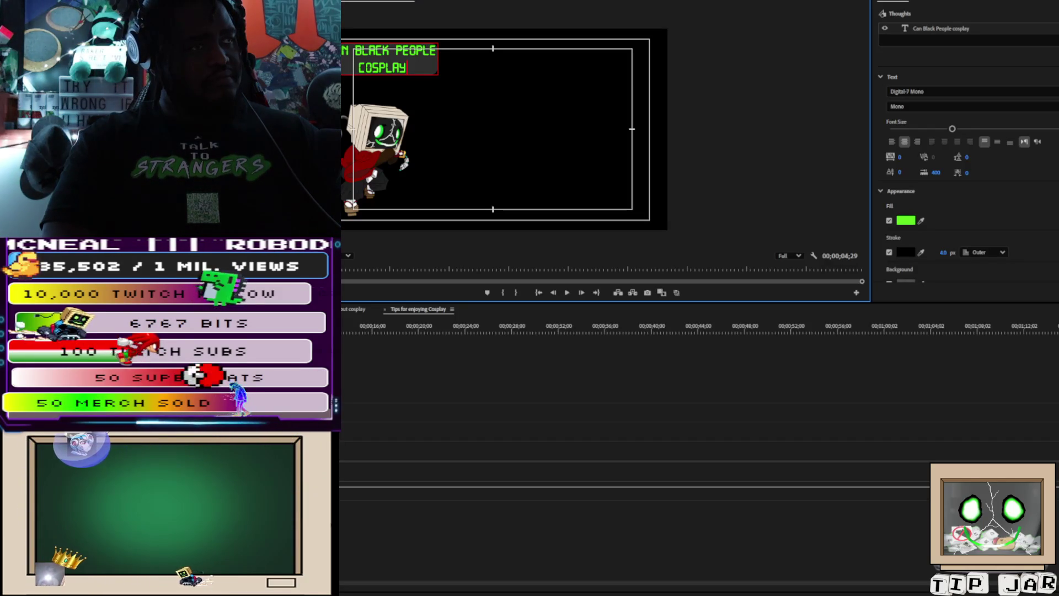
{"action": "type", "text": "as w"}
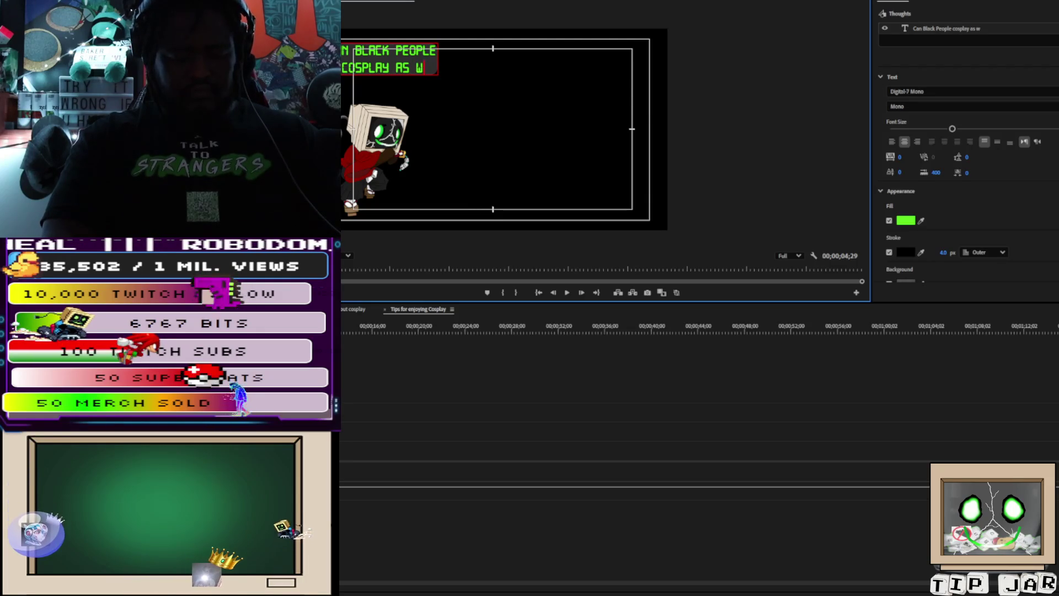
{"action": "key", "text": "BackSpace"}
{"action": "key", "text": "BackSpace"}
{"action": "key", "text": "BackSpace"}
{"action": "type", "text": "s"}
{"action": "key", "text": "Return"}
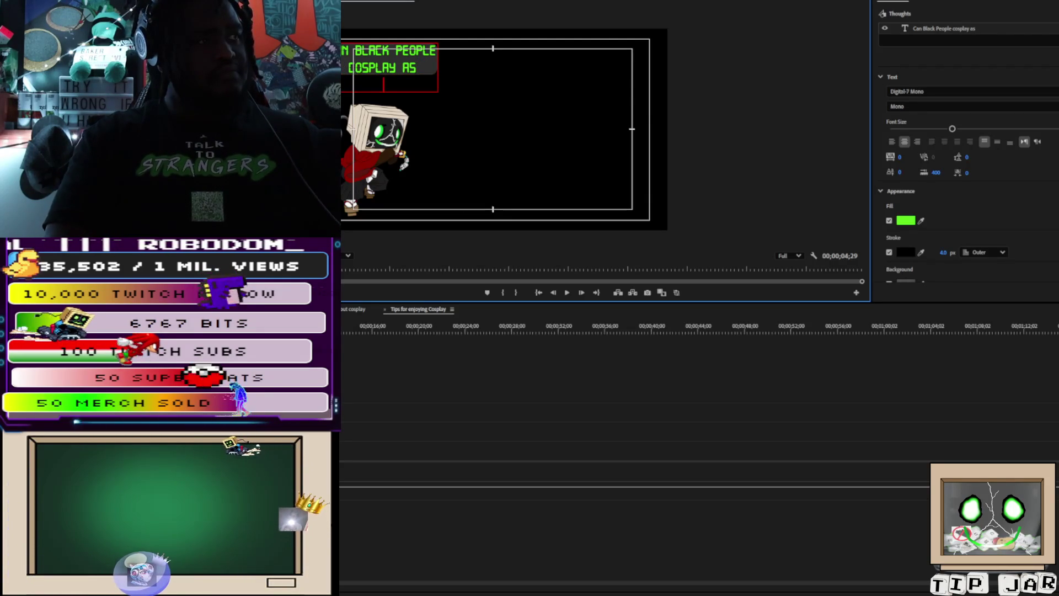
{"action": "type", "text": "whatev"}
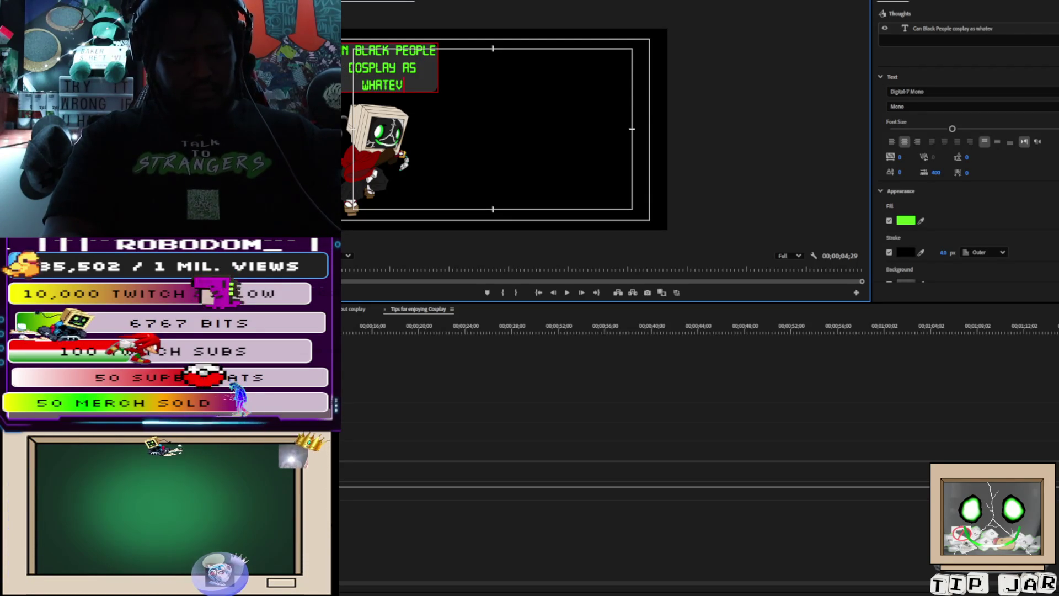
{"action": "type", "text": "er they"}
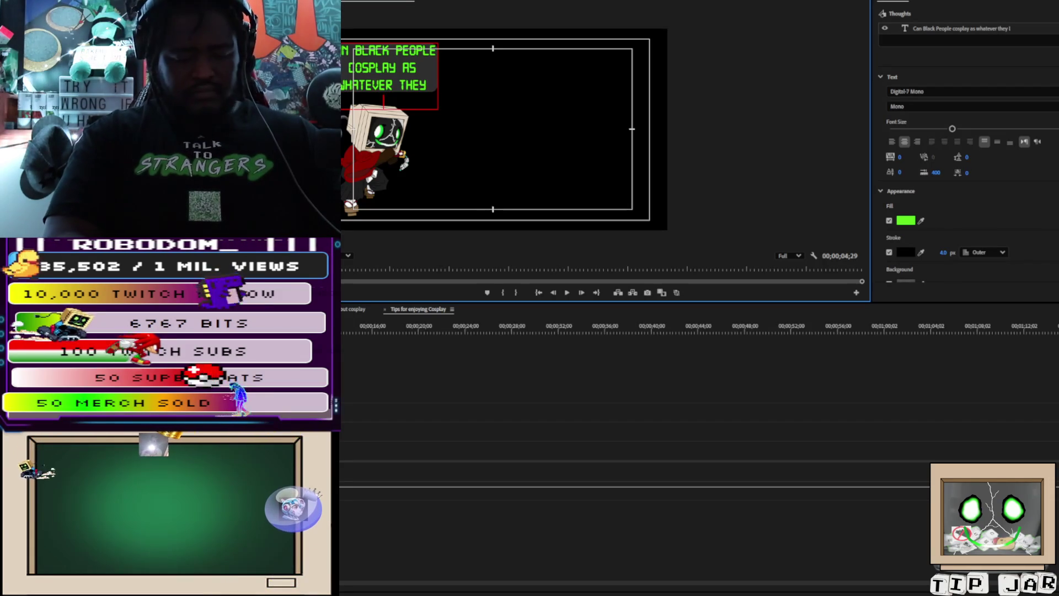
{"action": "type", "text": " like?"}
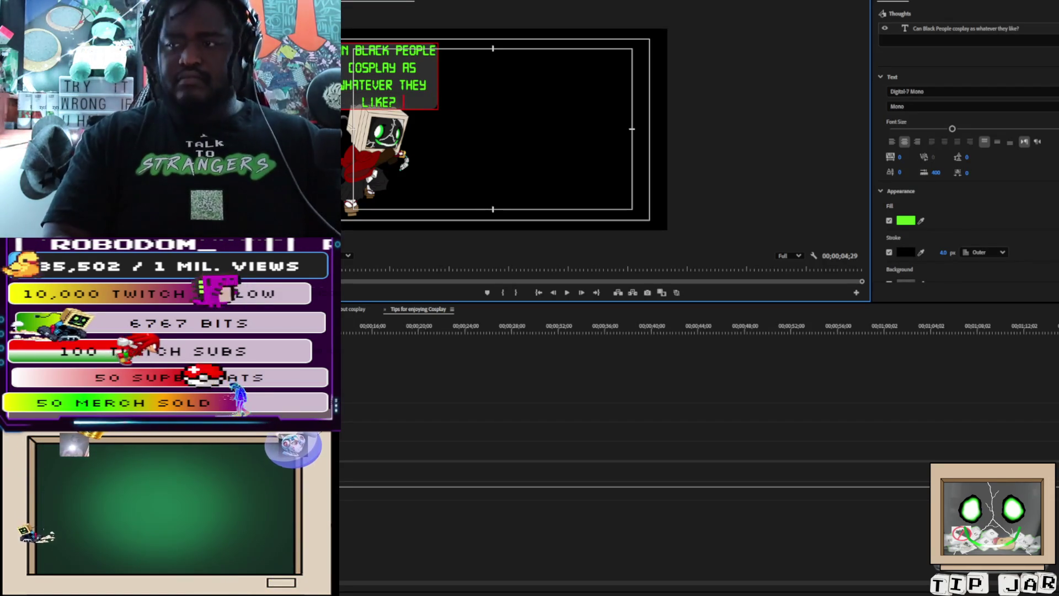
{"action": "key", "text": "Escape"}
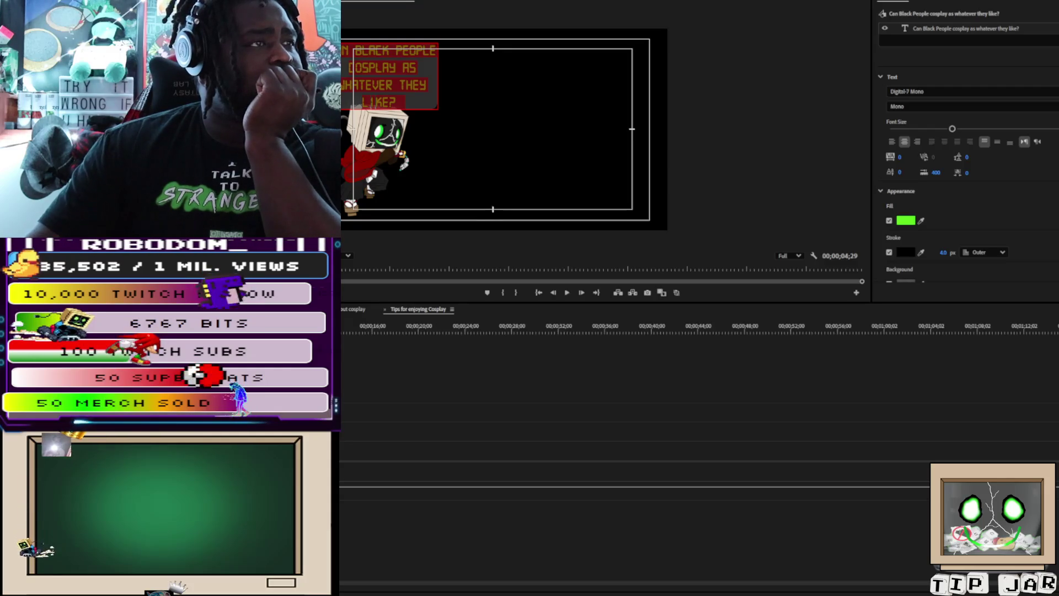
Step: Play back the subtitled section with the new title, then zoom the timeline out to show all interview clips
{"action": "left_click", "coordinate": [497, 138]}
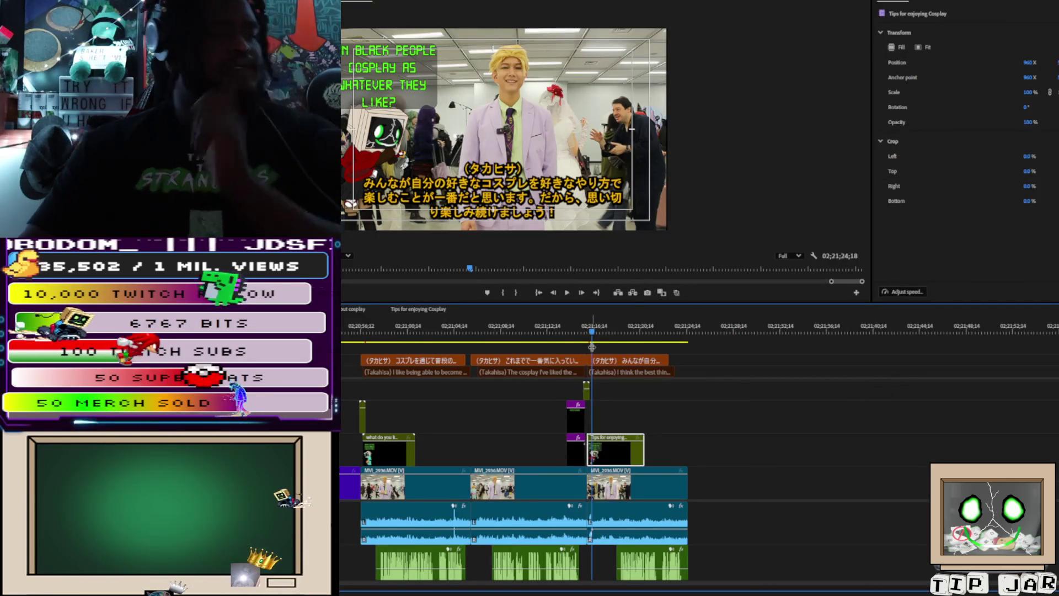
{"action": "left_click", "coordinate": [626, 343]}
{"action": "scroll", "coordinate": [607, 347], "scroll_direction": "up", "scroll_amount": 2}
{"action": "key", "text": "space"}
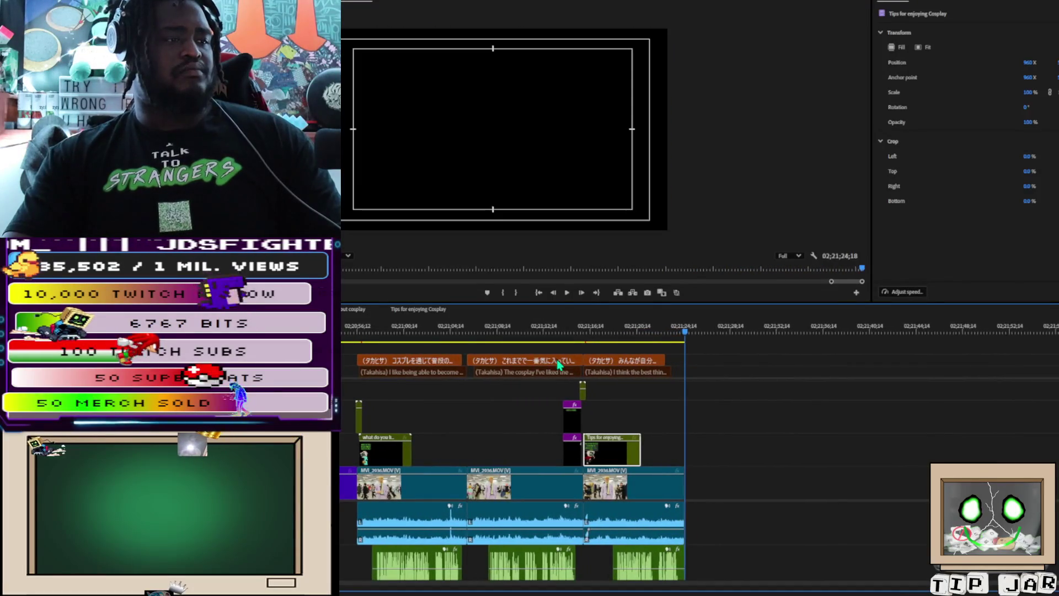
{"action": "key", "text": "space"}
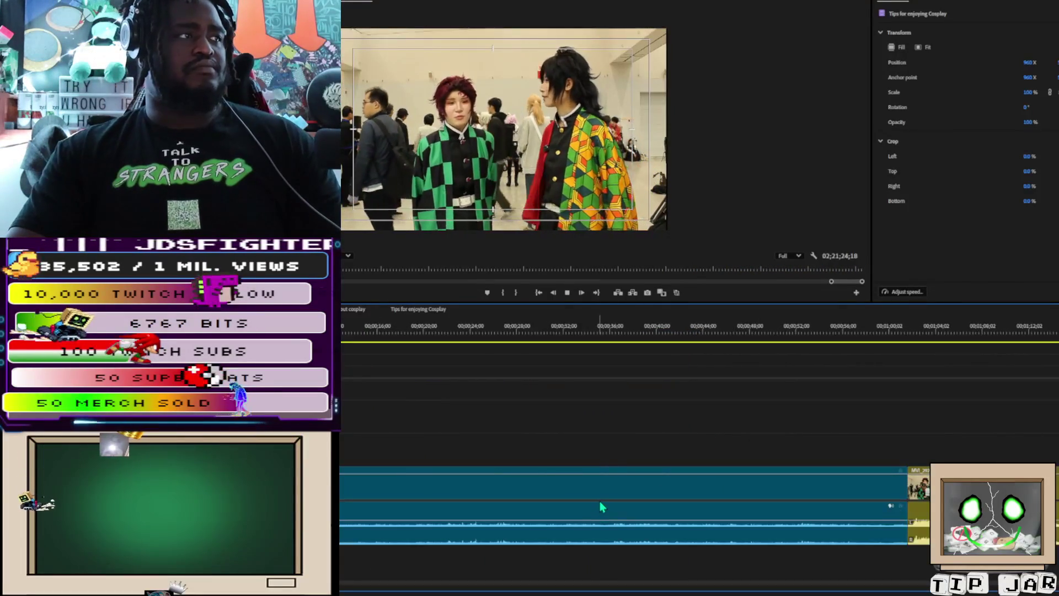
{"action": "key", "text": "space"}
{"action": "left_click_drag", "start_coordinate": [606, 578], "coordinate": [690, 580]}
Step: Zoom into the Masaya interview and split the clip at the first cut point
{"action": "left_click", "coordinate": [694, 331]}
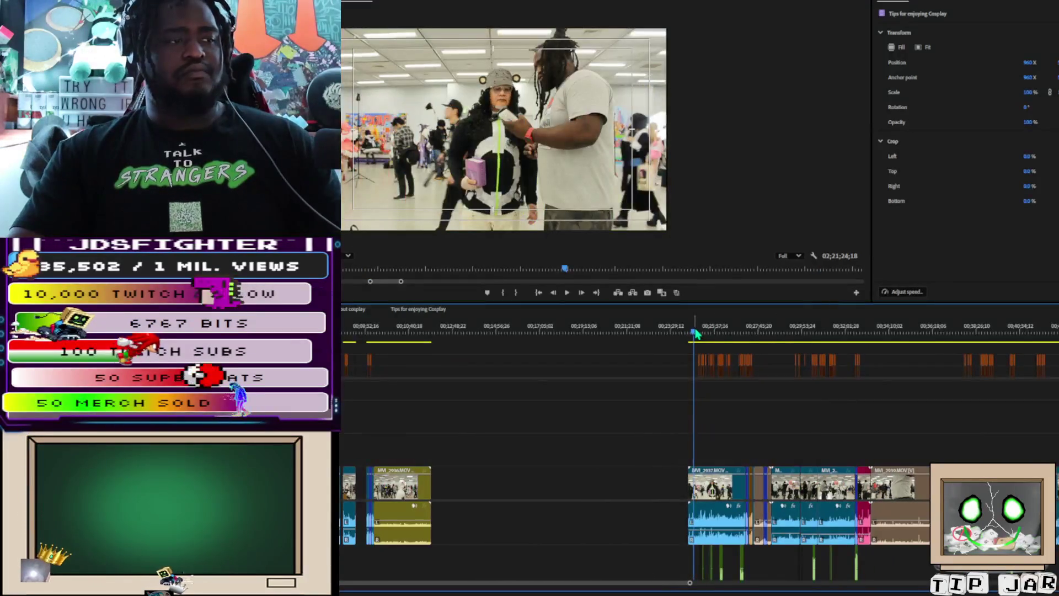
{"action": "key", "text": "equal"}
{"action": "key", "text": "equal"}
{"action": "key", "text": "equal"}
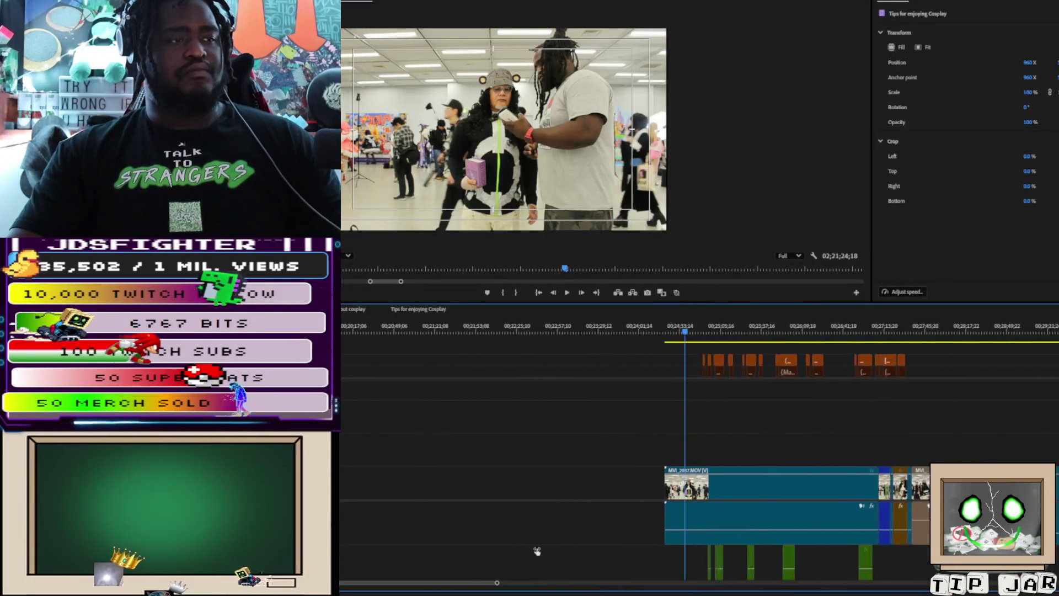
{"action": "key", "text": "equal"}
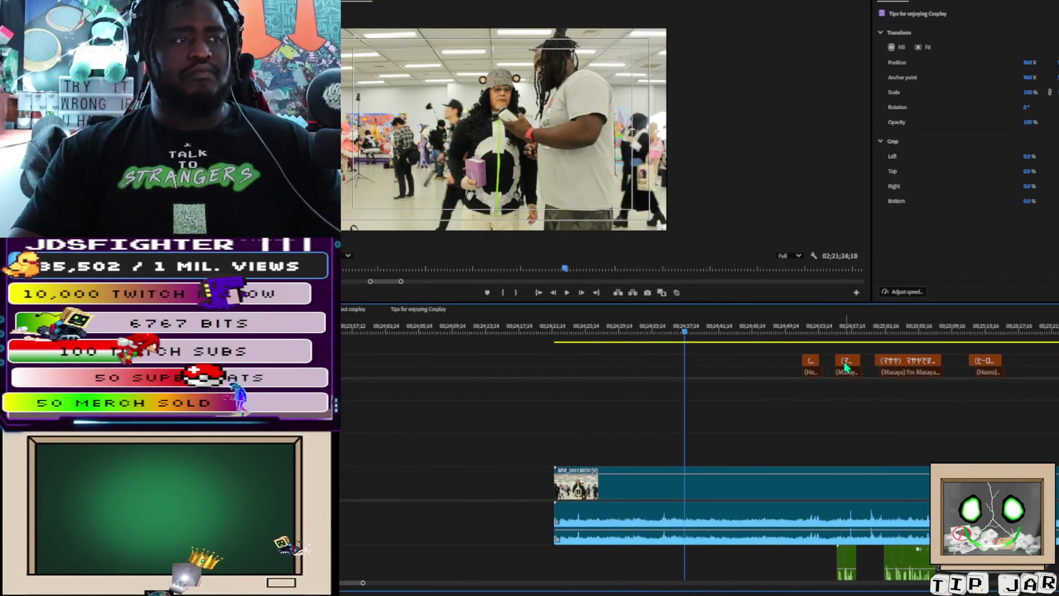
{"action": "left_click", "coordinate": [798, 333]}
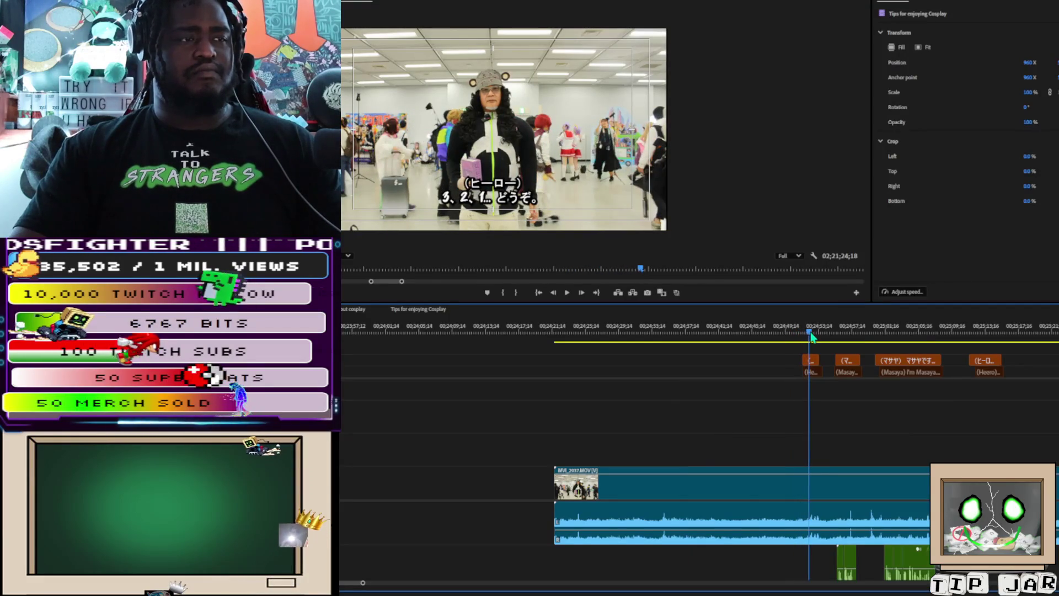
{"action": "key", "text": "space"}
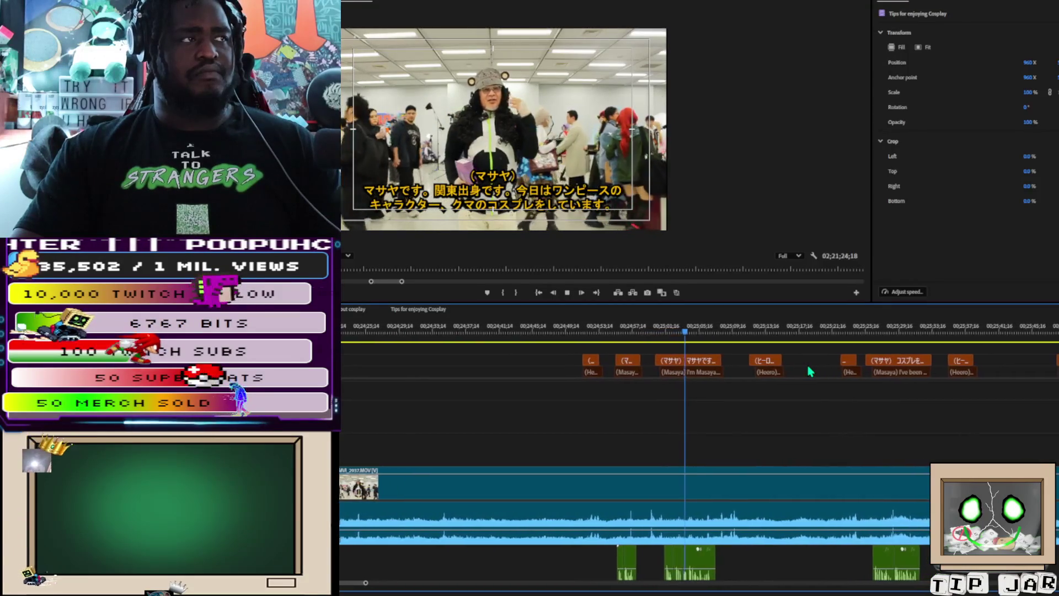
{"action": "key", "text": "space"}
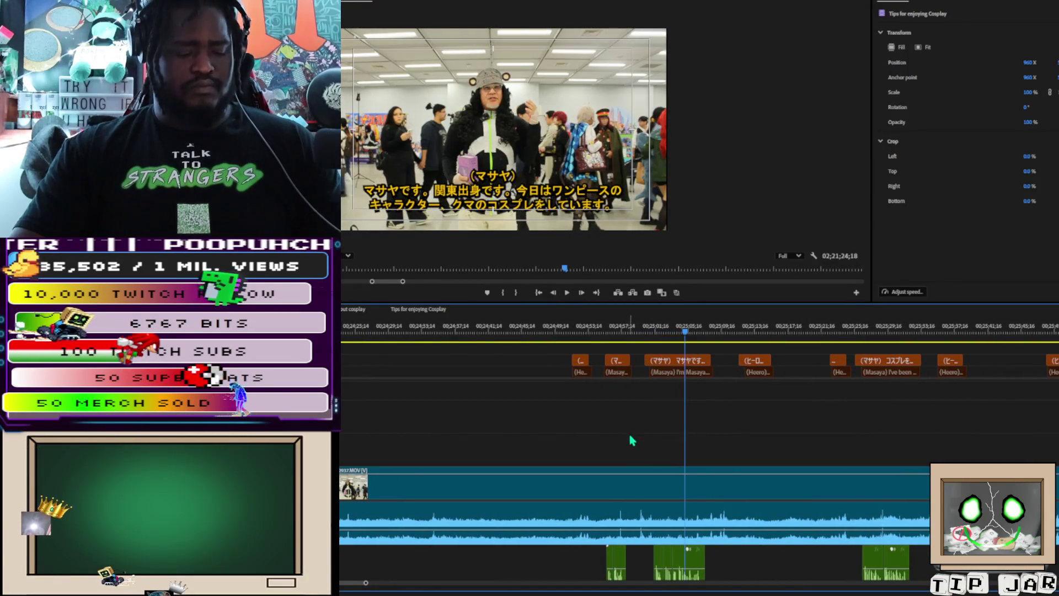
{"action": "left_click", "coordinate": [646, 476]}
Step: Split at the second cut point, trim the subtitle to match, and select the section on all tracks
{"action": "key", "text": "space"}
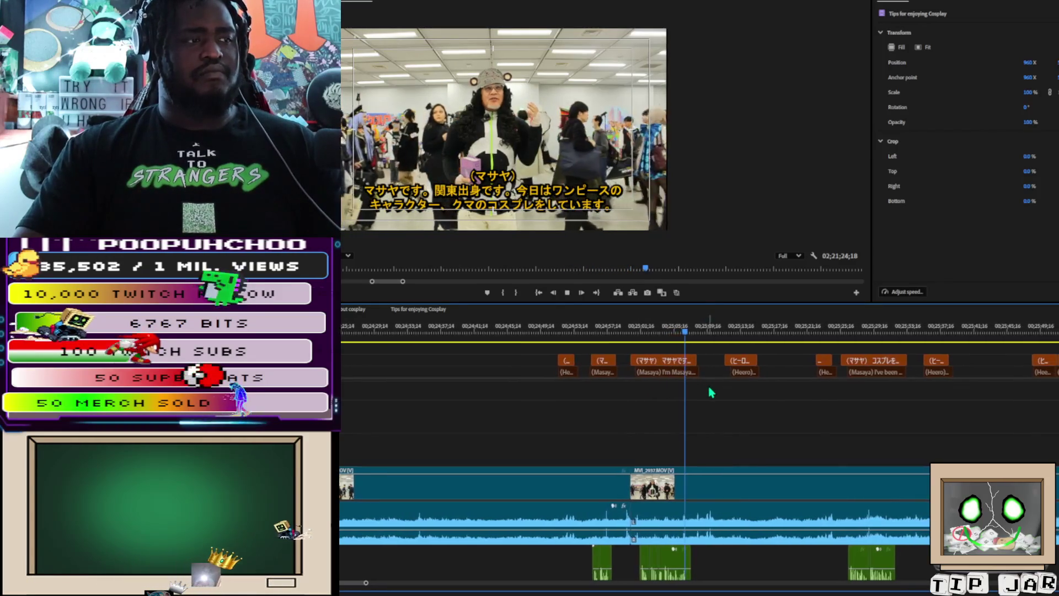
{"action": "key", "text": "space"}
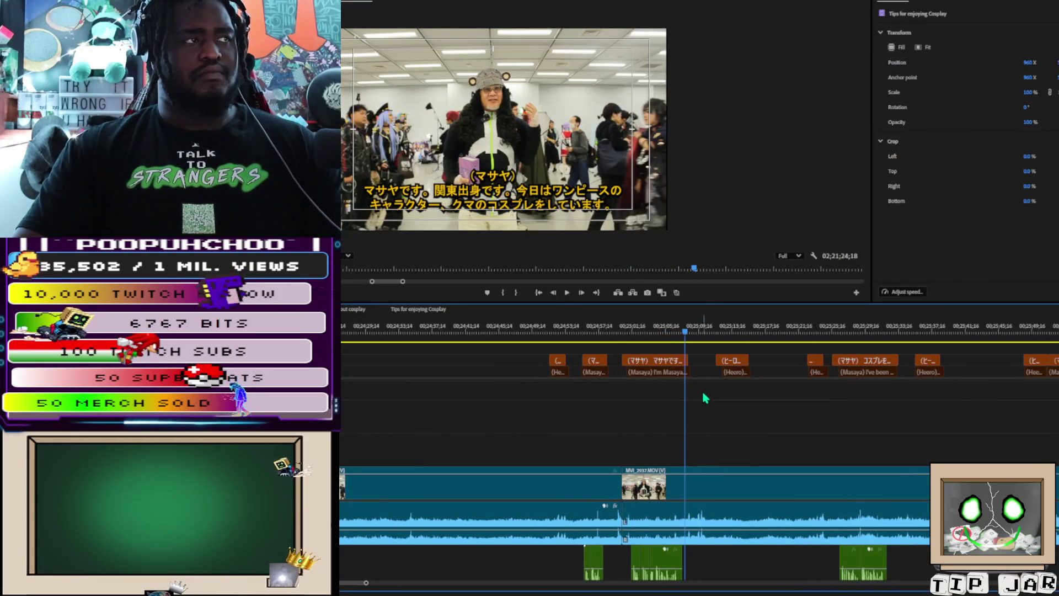
{"action": "key", "text": "space"}
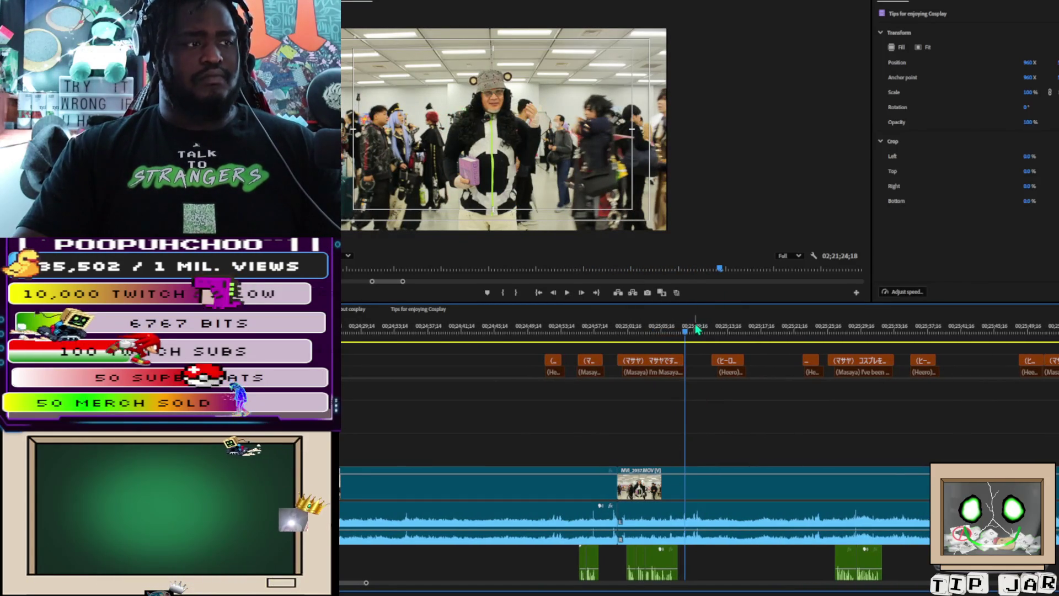
{"action": "key", "text": "equal"}
{"action": "key", "text": "equal"}
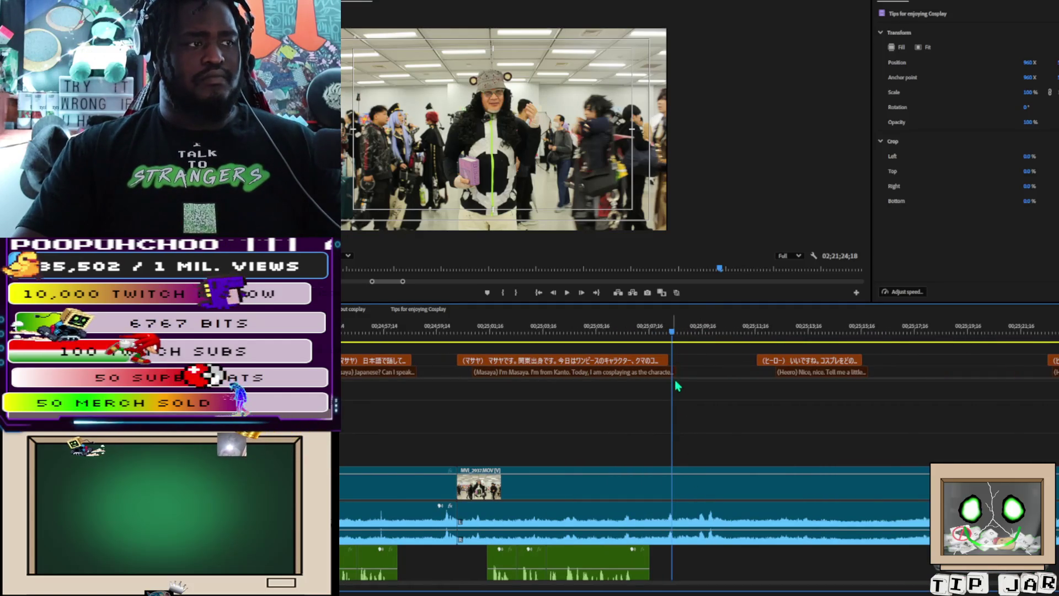
{"action": "left_click_drag", "start_coordinate": [678, 372], "coordinate": [669, 336]}
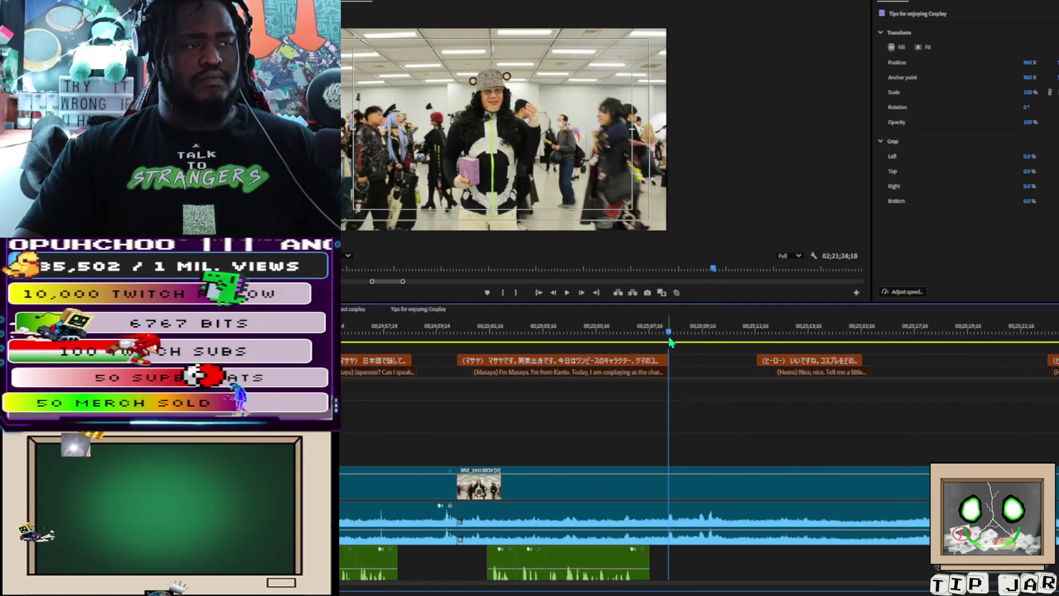
{"action": "left_click", "coordinate": [670, 519]}
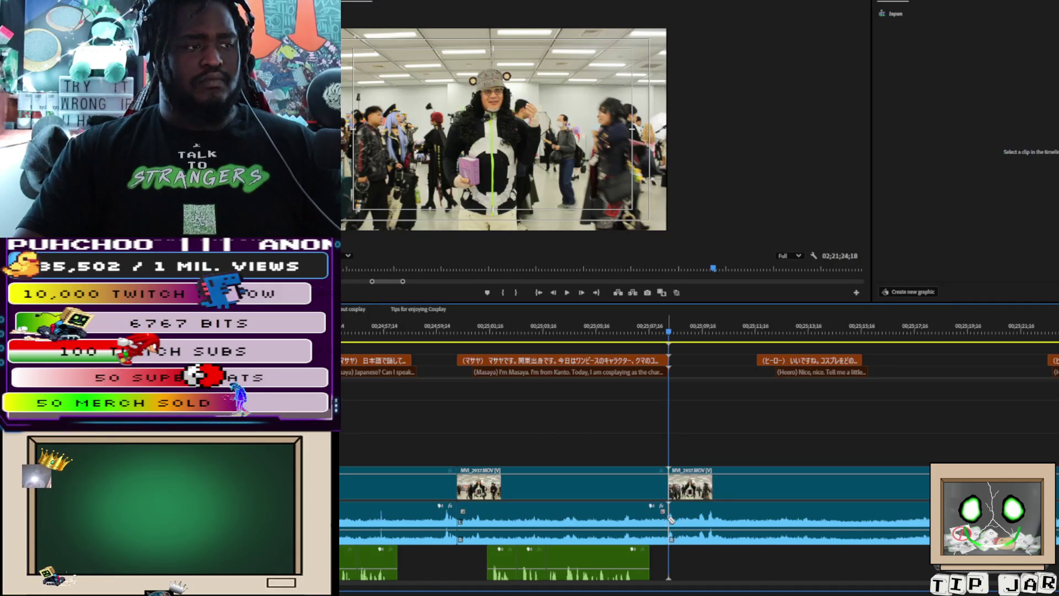
{"action": "scroll", "coordinate": [653, 523], "scroll_direction": "down", "scroll_amount": 5, "text": "alt"}
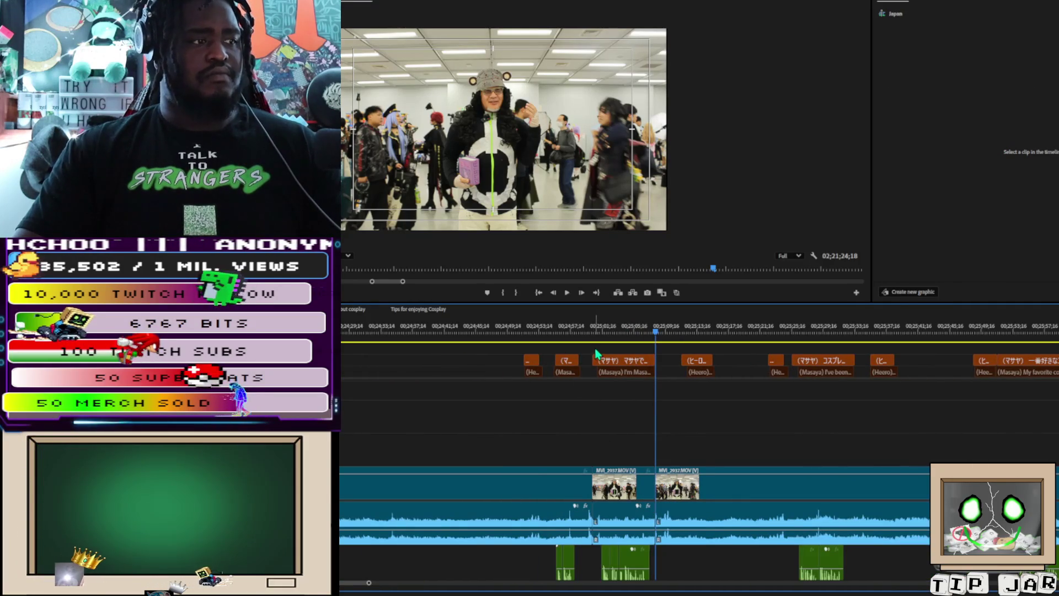
{"action": "mouse_move", "coordinate": [601, 355]}
{"action": "left_mouse_down"}
{"action": "mouse_move", "coordinate": [651, 524]}
{"action": "mouse_move", "coordinate": [648, 571]}
{"action": "left_mouse_up"}
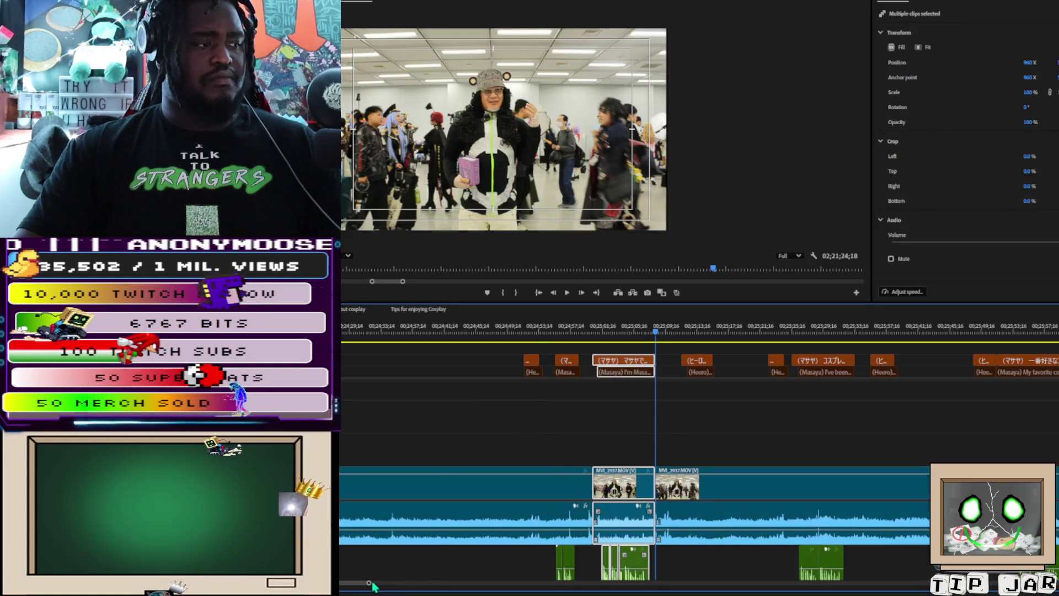
{"action": "mouse_move", "coordinate": [370, 583]}
{"action": "left_mouse_down"}
{"action": "mouse_move", "coordinate": [628, 589]}
{"action": "mouse_move", "coordinate": [394, 557]}
{"action": "mouse_move", "coordinate": [424, 560]}
{"action": "left_mouse_up"}
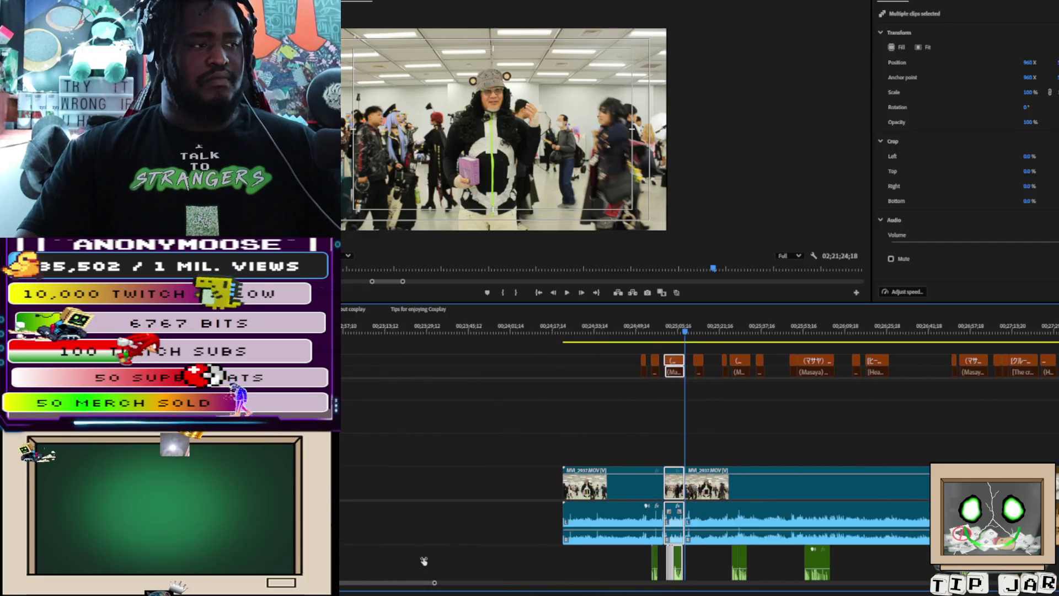
{"action": "double_click", "coordinate": [675, 368]}
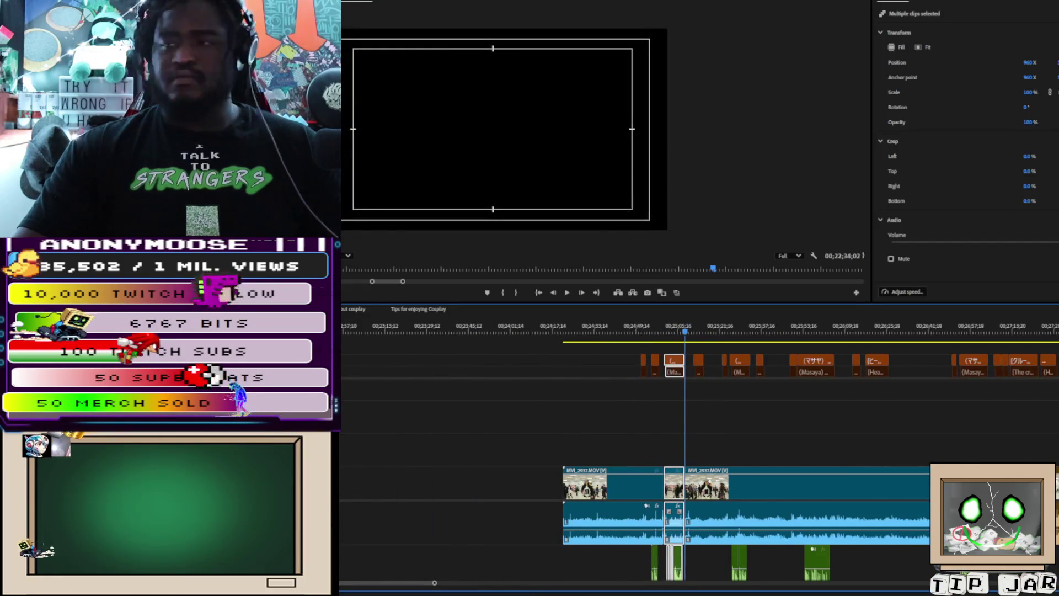
Step: Delete the selected interview section and its subtitle, leaving a gap
{"action": "key", "text": "Delete"}
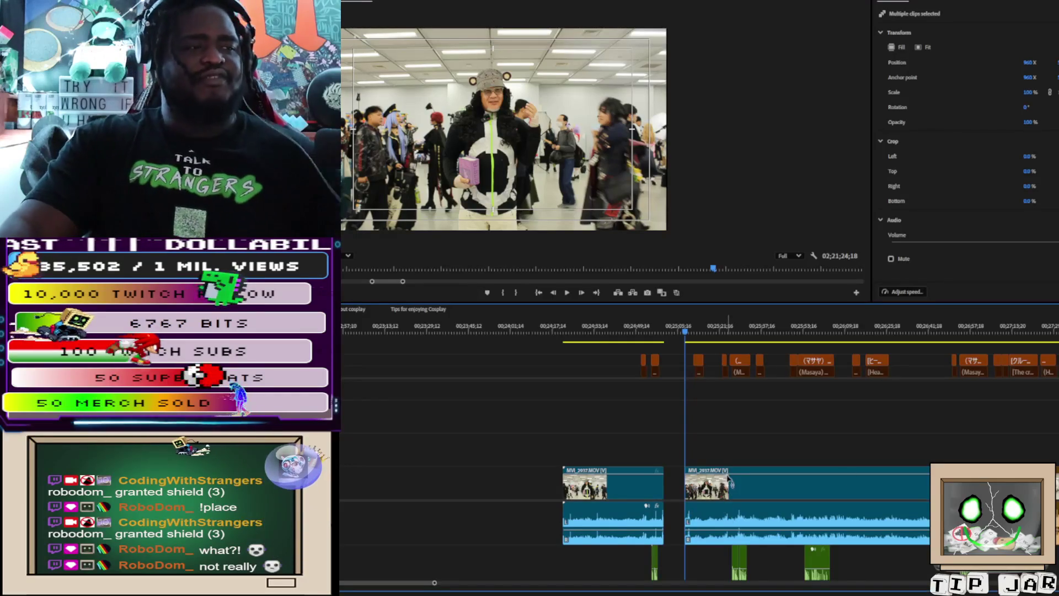
Step: Review the Masaya interview and split MVI_2937.MOV where his cosplay-start answer begins
{"action": "left_click", "coordinate": [708, 569]}
{"action": "key", "text": "space"}
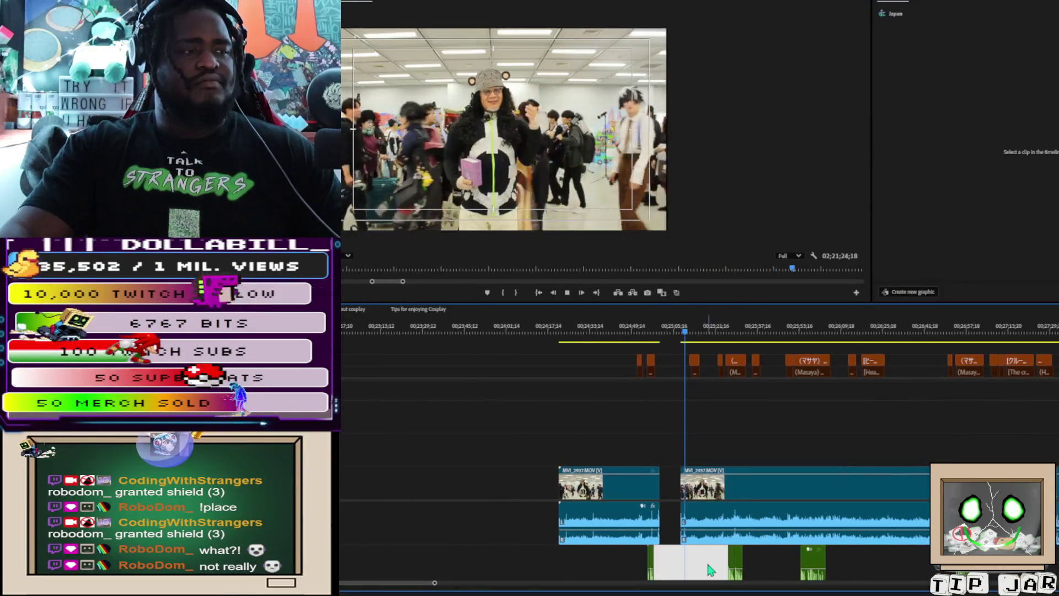
{"action": "key", "text": "space"}
{"action": "key", "text": "space"}
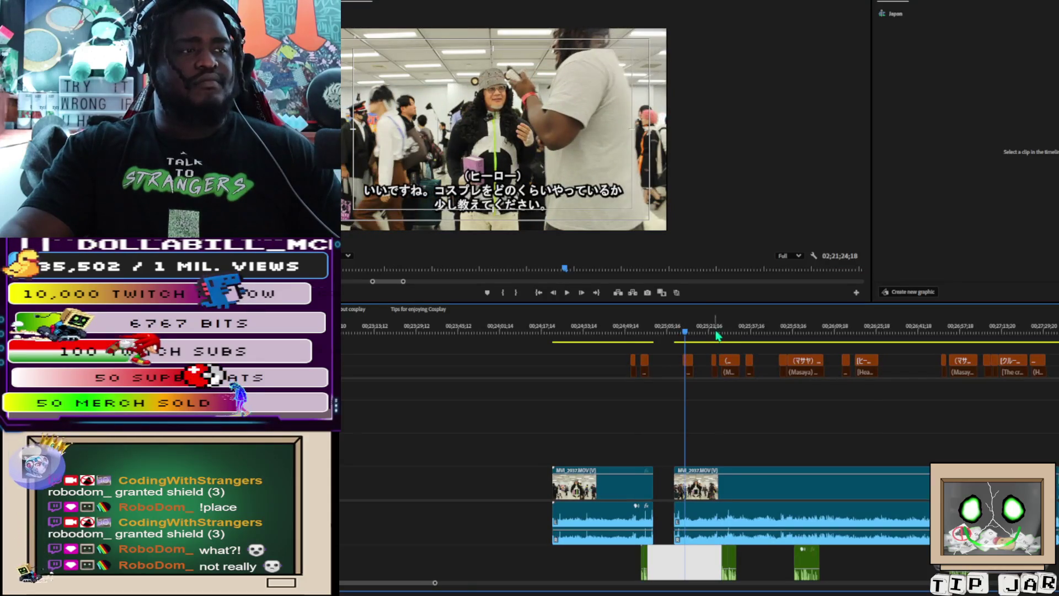
{"action": "key", "text": "space"}
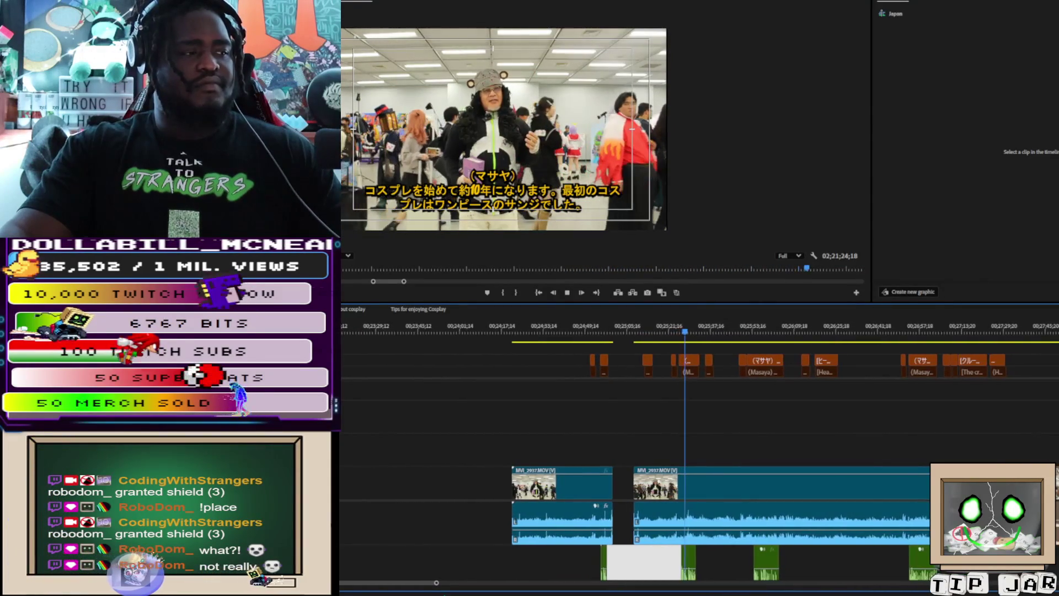
{"action": "scroll", "coordinate": [387, 581], "scroll_direction": "up", "scroll_amount": 3}
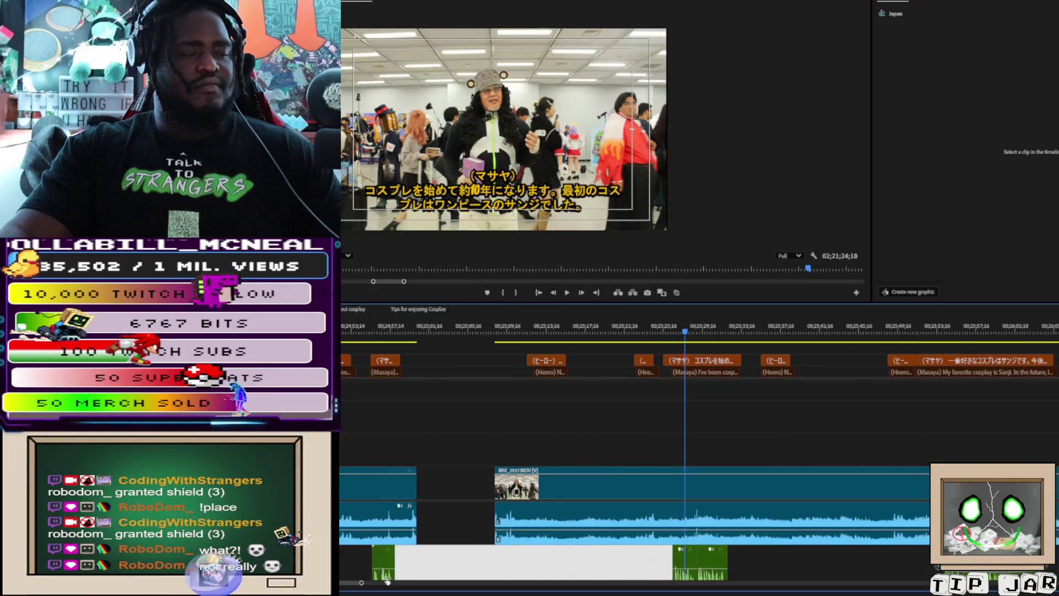
{"action": "scroll", "coordinate": [387, 580], "scroll_direction": "down", "scroll_amount": 1}
{"action": "key", "text": "space"}
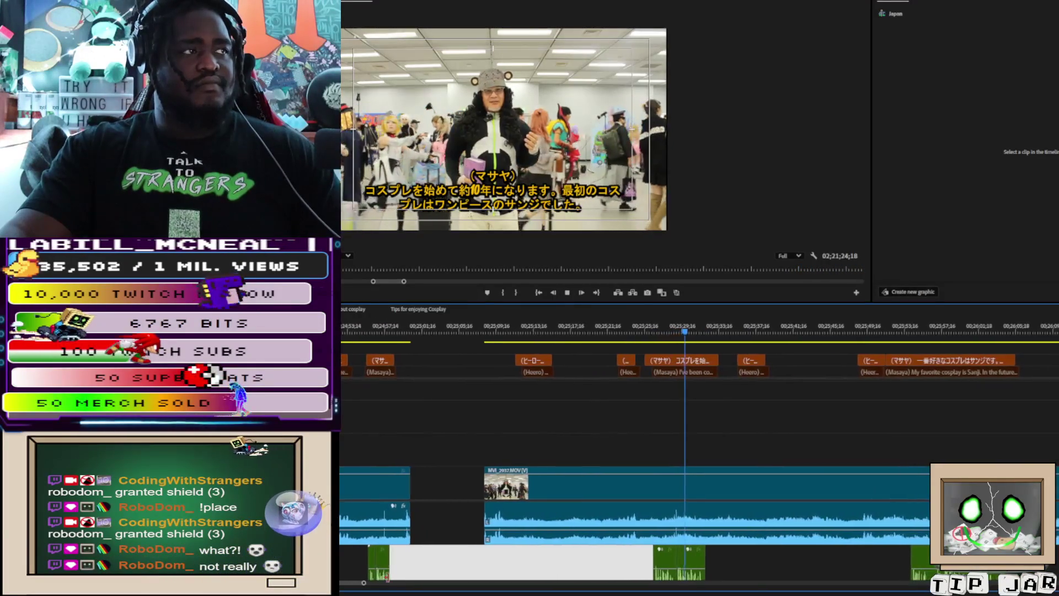
{"action": "key", "text": "space"}
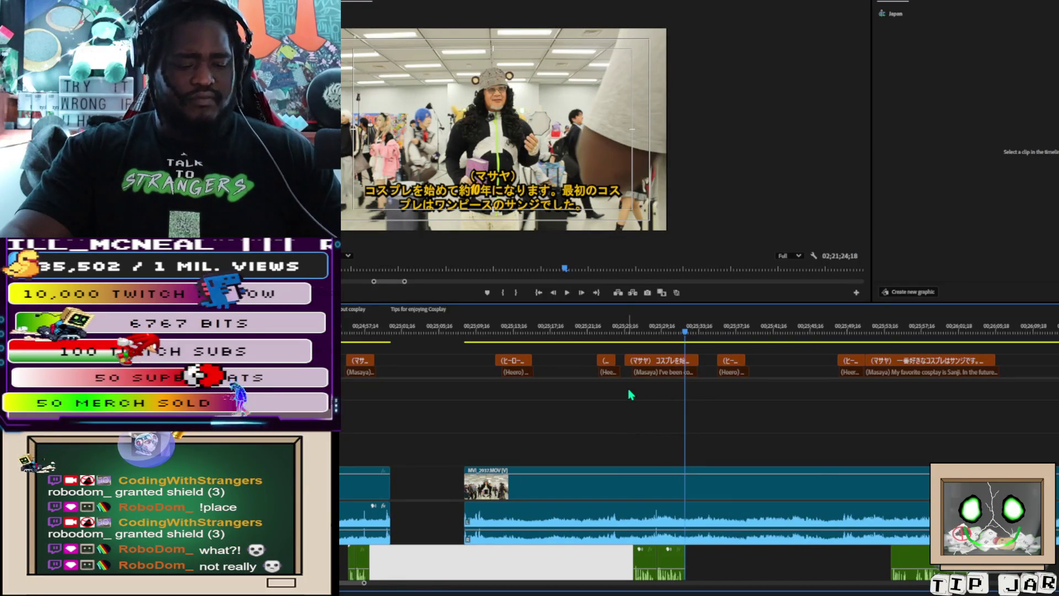
{"action": "left_click", "coordinate": [627, 484]}
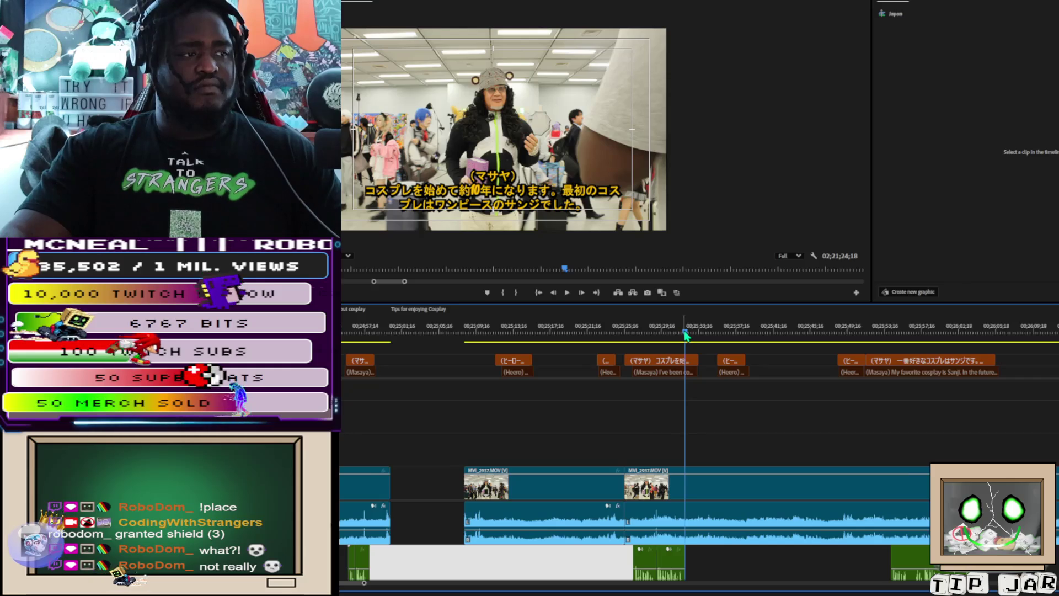
Step: Trim the answer's subtitle to the cut, split the clip's end, and cut the answer with its subtitle out
{"action": "left_click_drag", "start_coordinate": [685, 334], "coordinate": [681, 337]}
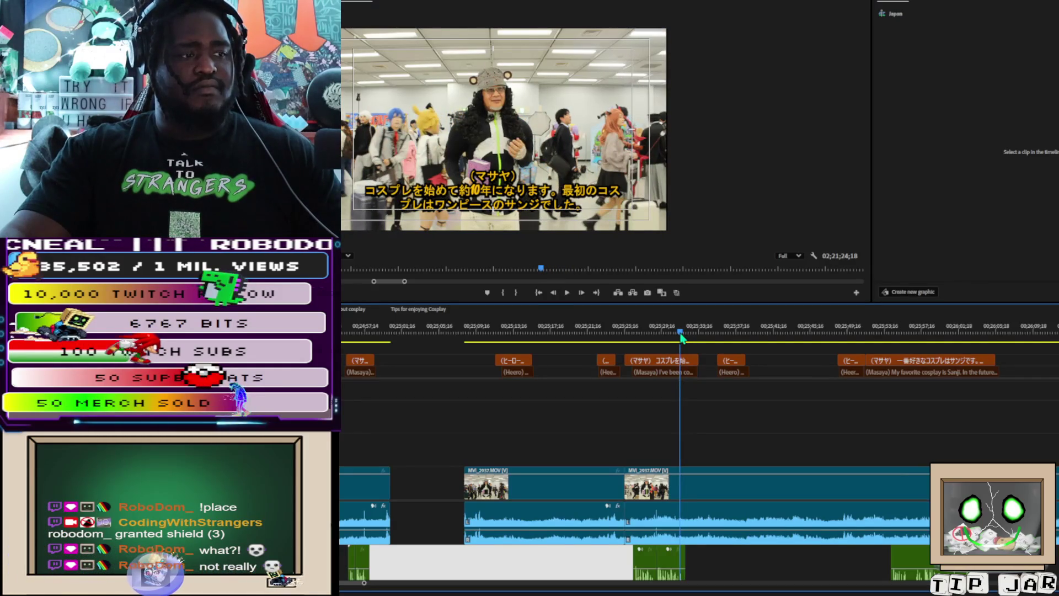
{"action": "scroll", "coordinate": [711, 557], "scroll_direction": "up", "scroll_amount": 2}
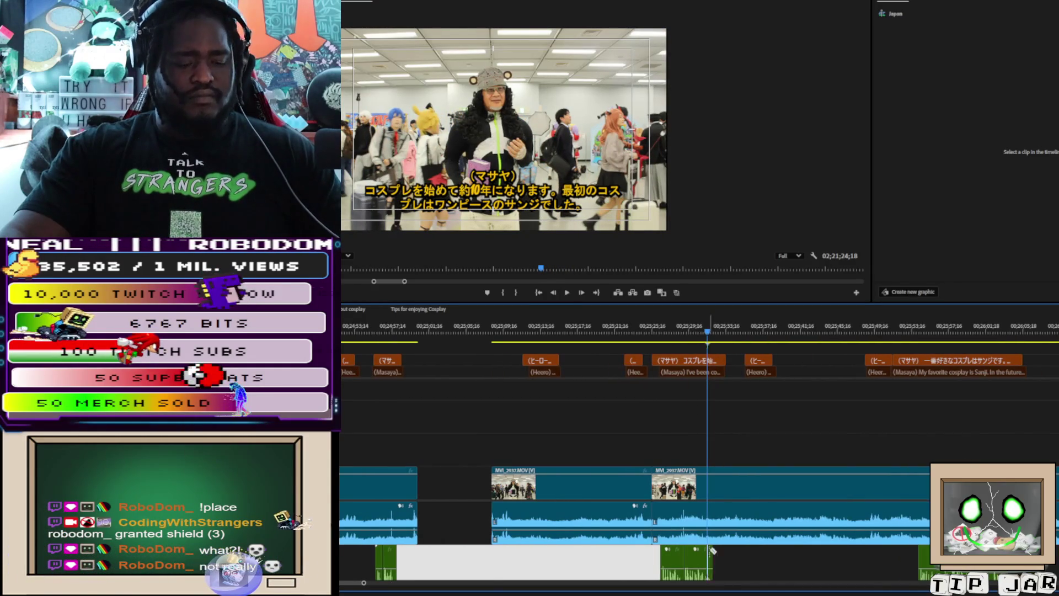
{"action": "left_click_drag", "start_coordinate": [716, 567], "coordinate": [667, 563]}
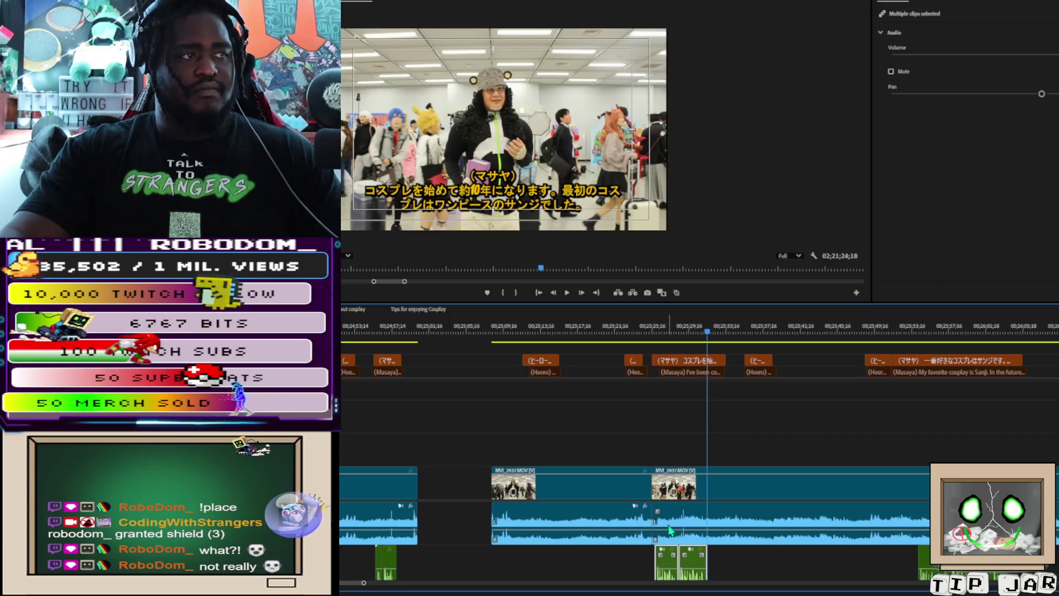
{"action": "left_click", "coordinate": [657, 330]}
{"action": "left_click_drag", "start_coordinate": [660, 331], "coordinate": [710, 342]}
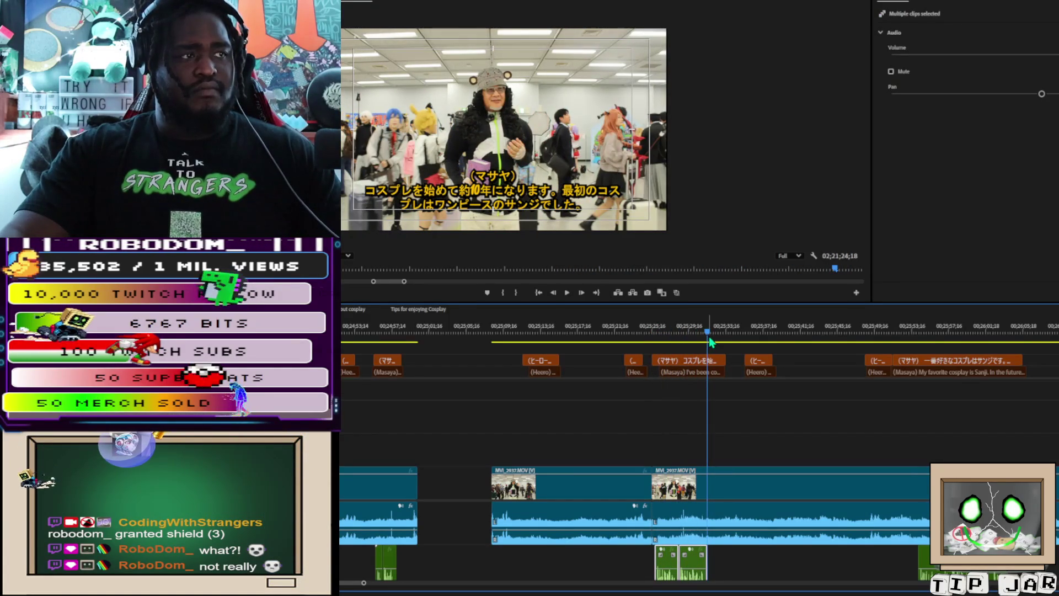
{"action": "left_click", "coordinate": [720, 360]}
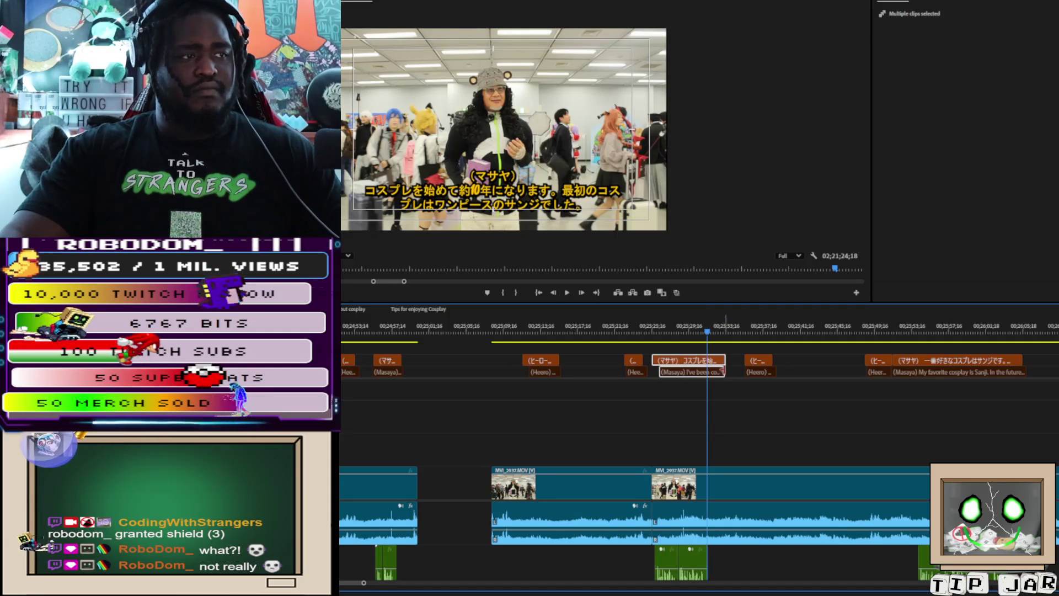
{"action": "mouse_move", "coordinate": [727, 367]}
{"action": "left_mouse_down"}
{"action": "mouse_move", "coordinate": [707, 370]}
{"action": "mouse_move", "coordinate": [706, 360]}
{"action": "left_mouse_up"}
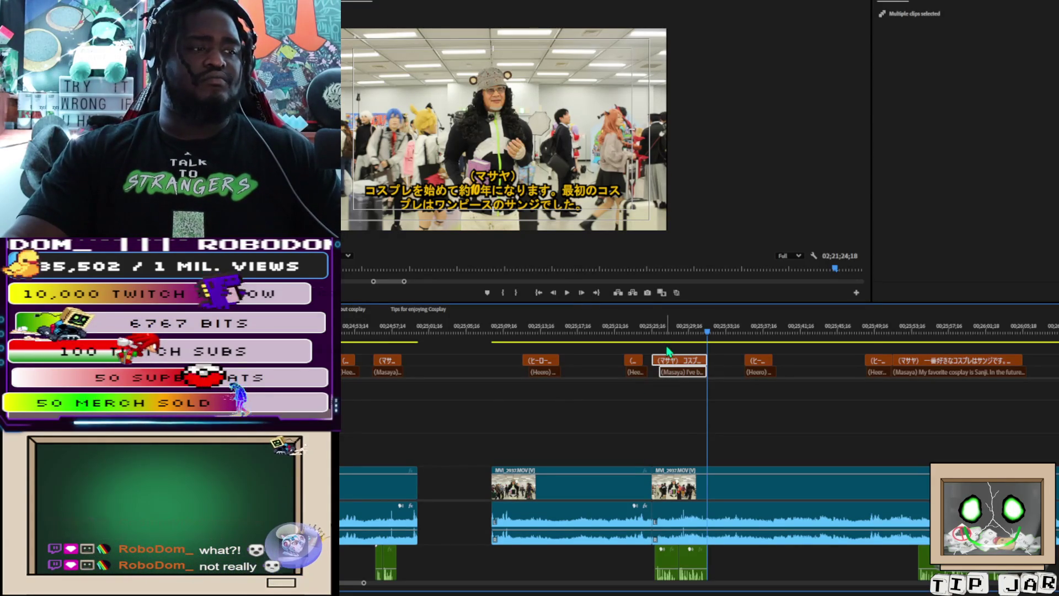
{"action": "left_click", "coordinate": [707, 520]}
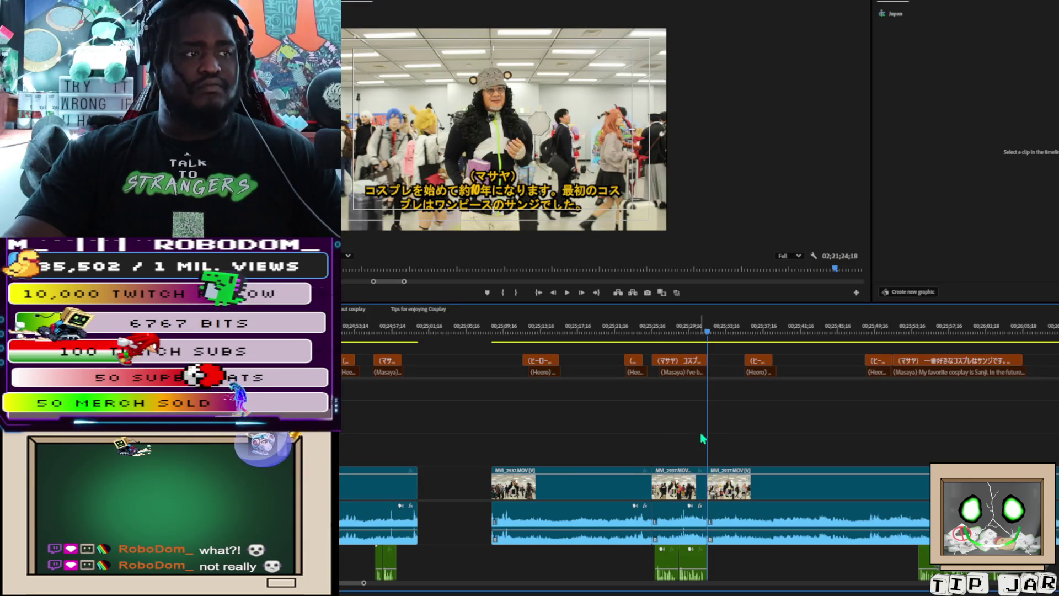
{"action": "mouse_move", "coordinate": [669, 375]}
{"action": "left_mouse_down"}
{"action": "mouse_move", "coordinate": [699, 540]}
{"action": "mouse_move", "coordinate": [698, 520]}
{"action": "left_mouse_up"}
{"action": "key", "text": "Delete"}
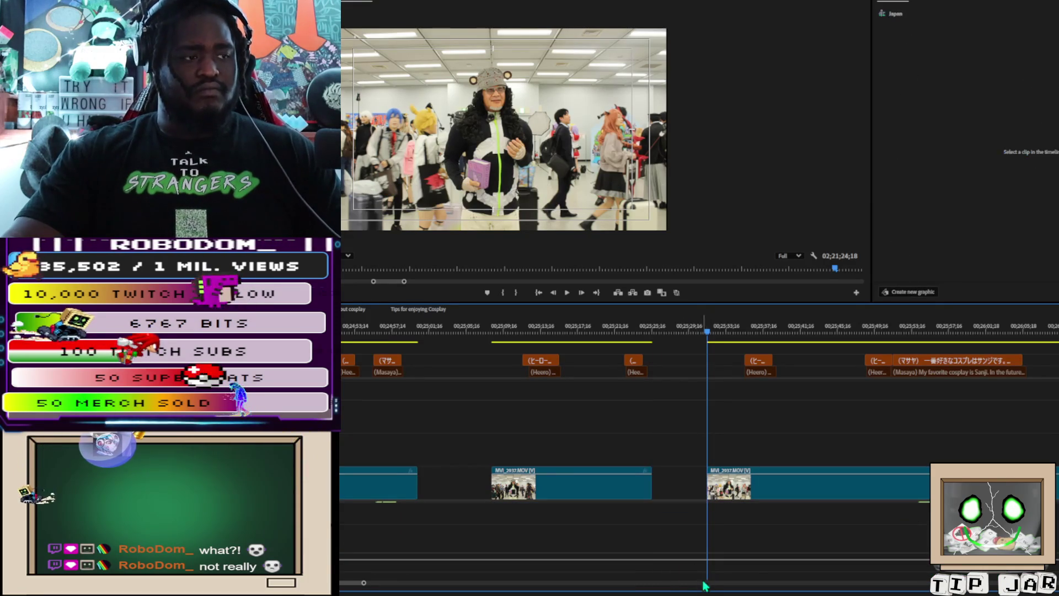
Step: Paste the removed Masaya clip and subtitle into the earlier empty stretch and play back to check
{"action": "left_click_drag", "start_coordinate": [365, 584], "coordinate": [462, 568]}
{"action": "left_click", "coordinate": [481, 330]}
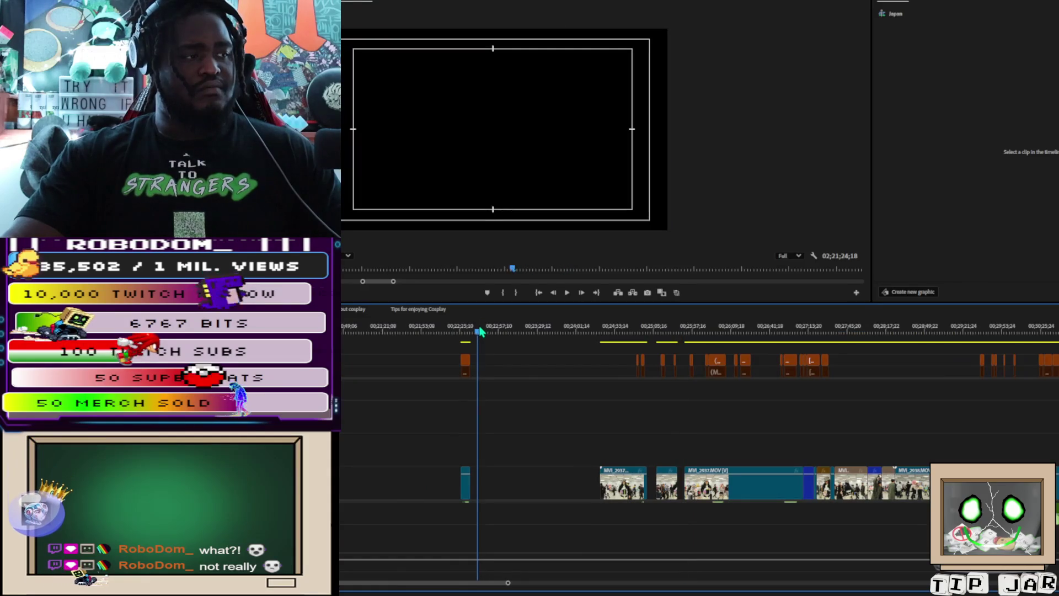
{"action": "key", "text": "ctrl+v"}
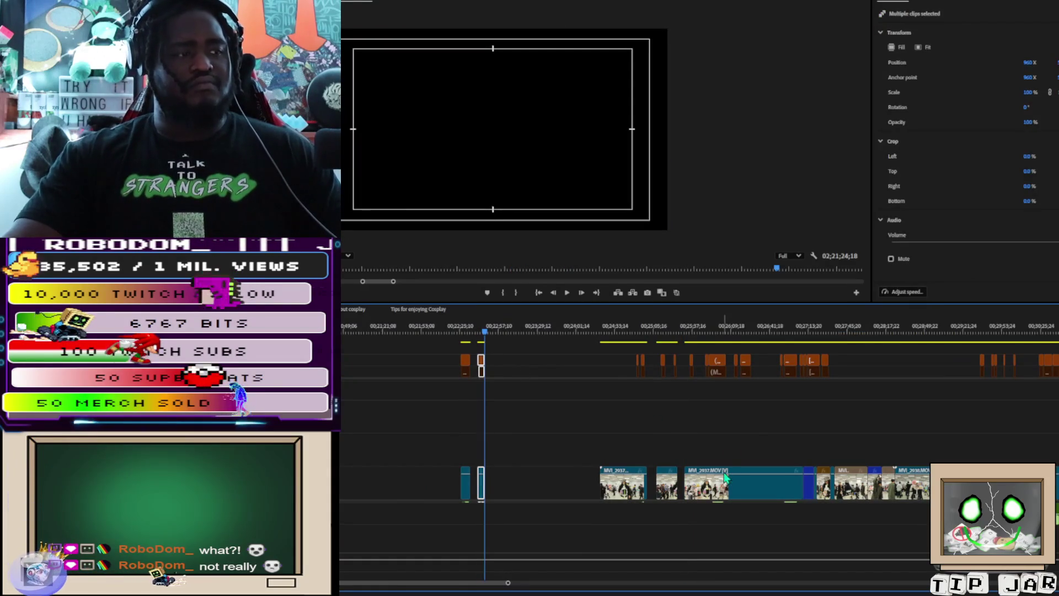
{"action": "left_click", "coordinate": [689, 330]}
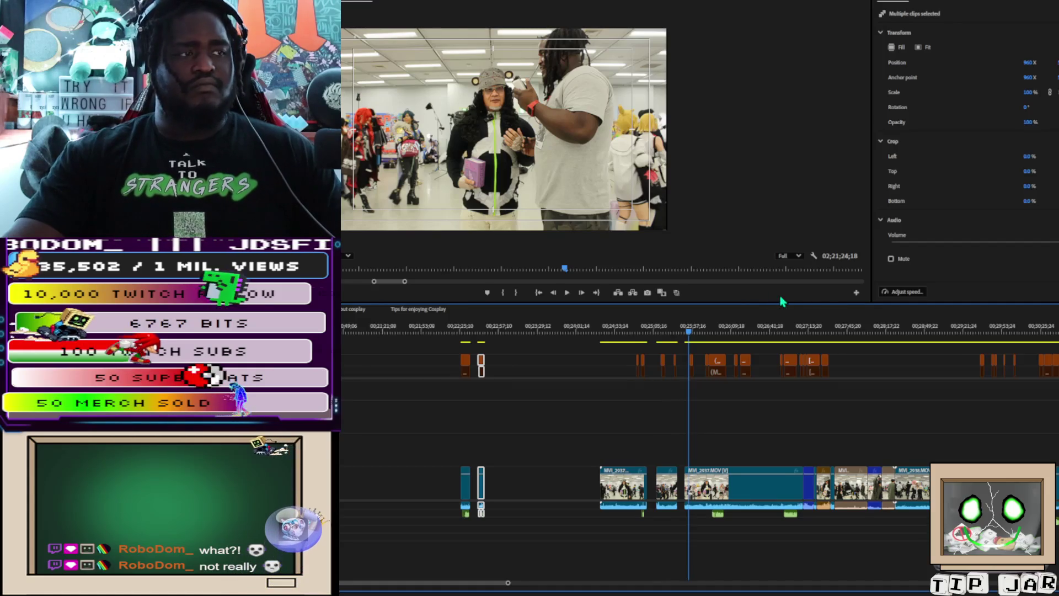
{"action": "key", "text": "space"}
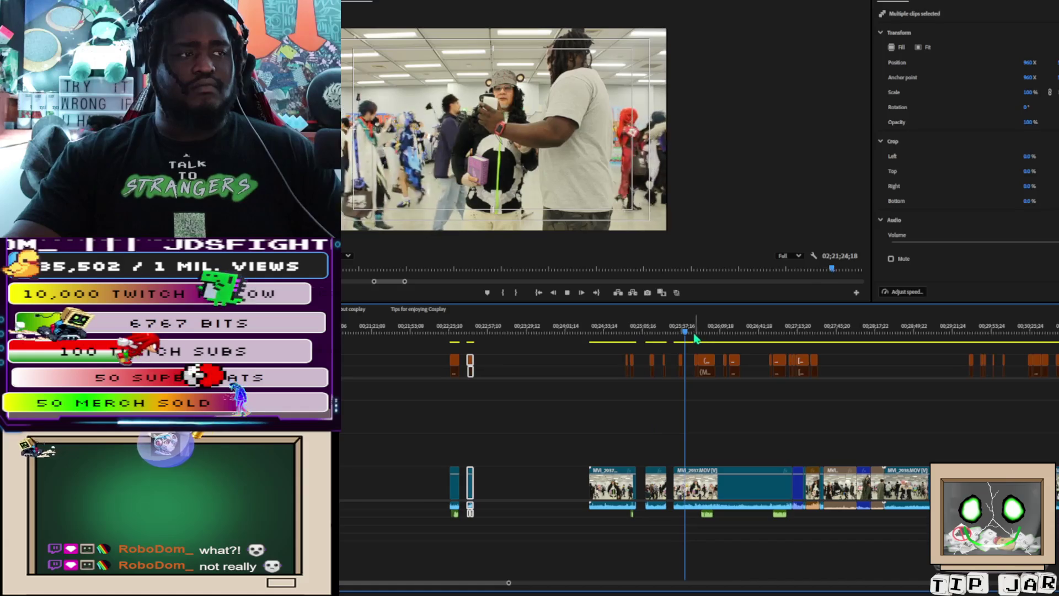
{"action": "key", "text": "space"}
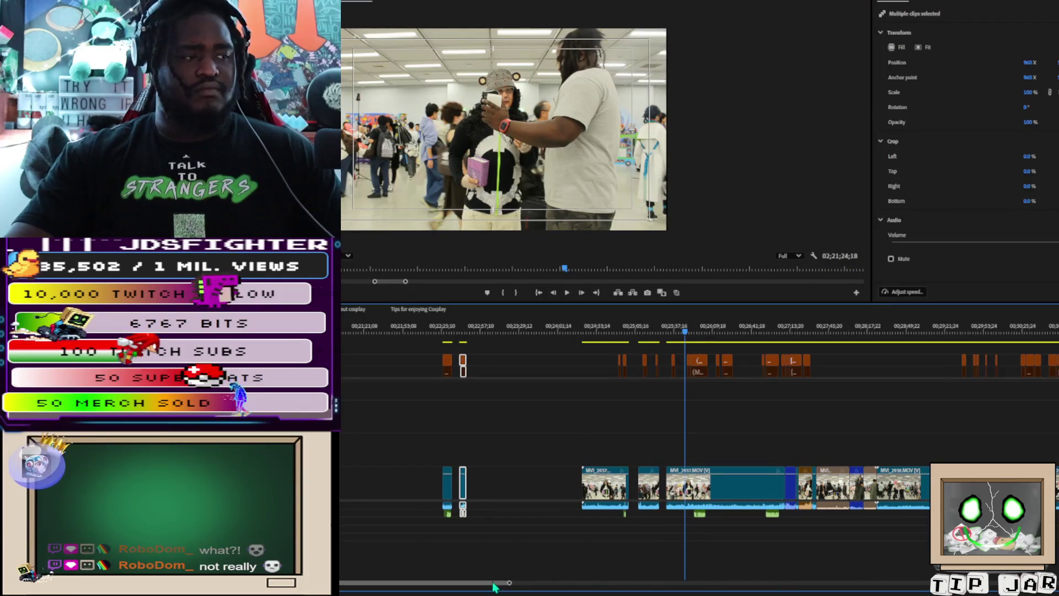
{"action": "left_click_drag", "start_coordinate": [509, 583], "coordinate": [381, 582]}
{"action": "key", "text": "minus"}
{"action": "key", "text": "ctrl+equal"}
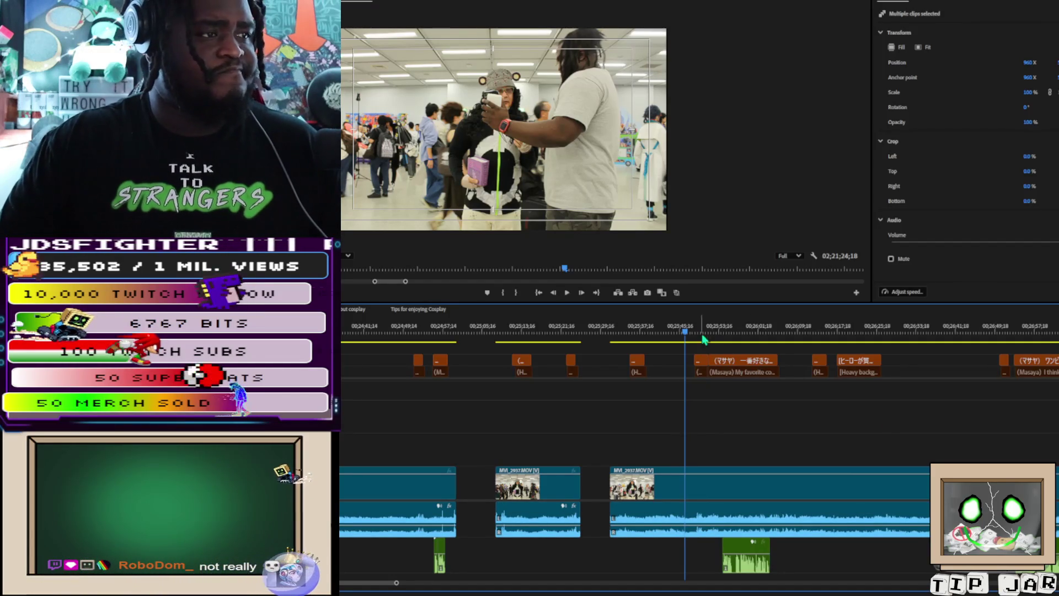
{"action": "key", "text": "space"}
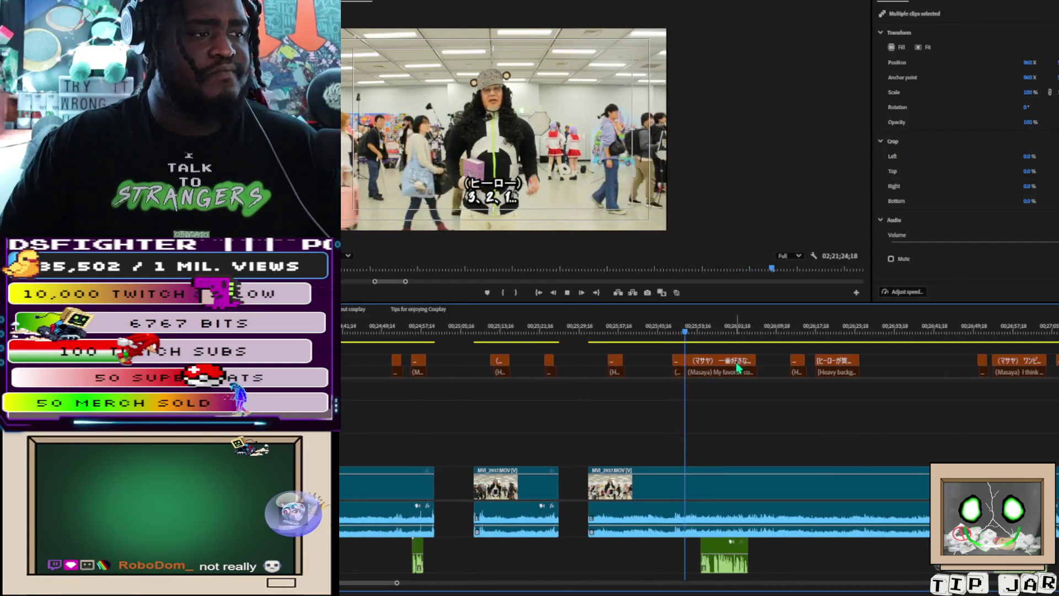
{"action": "key", "text": "space"}
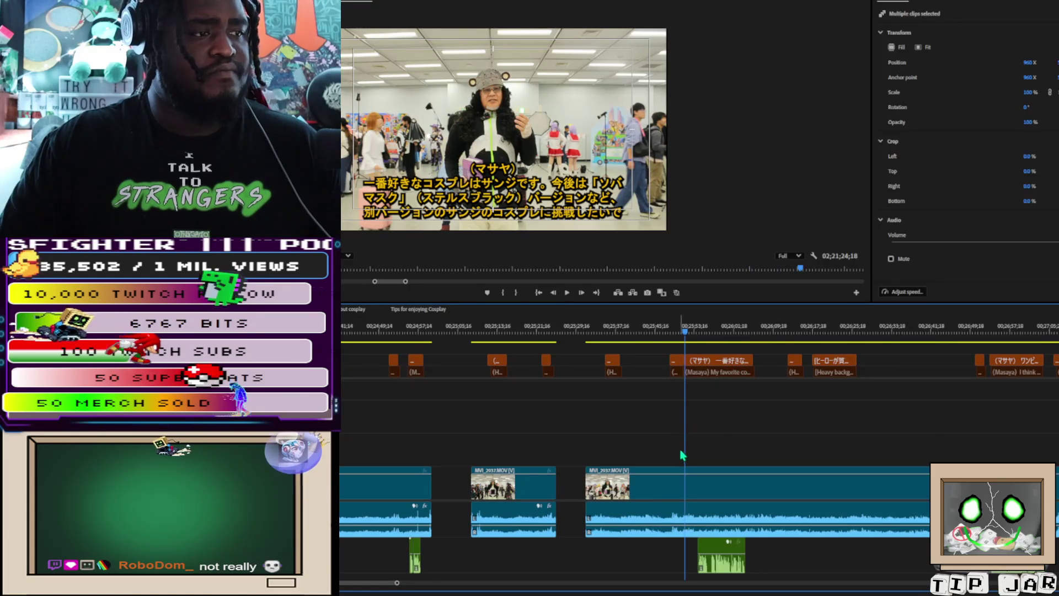
{"action": "key", "text": "space"}
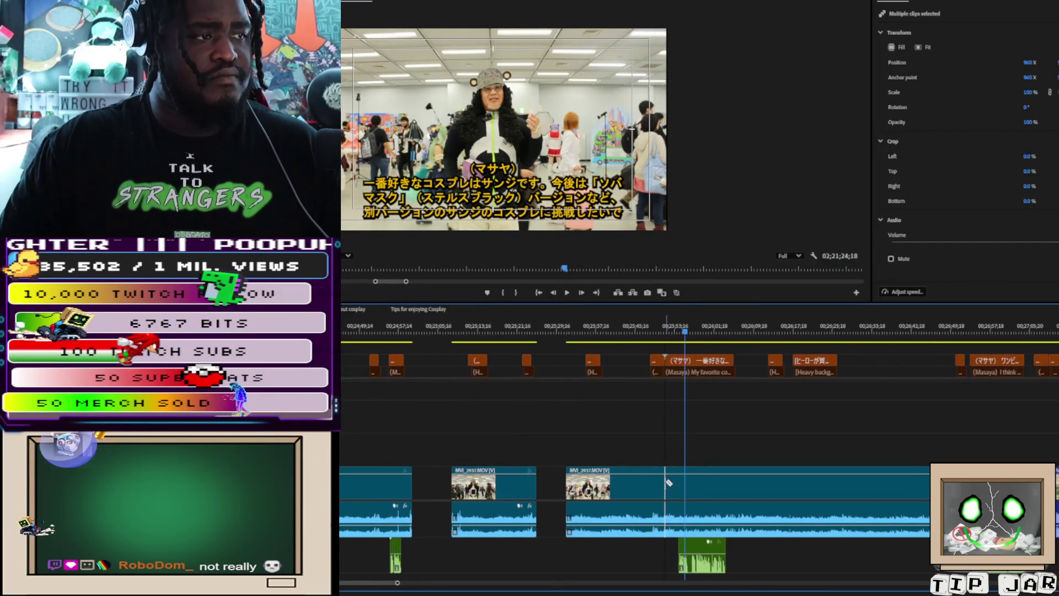
{"action": "key", "text": "space"}
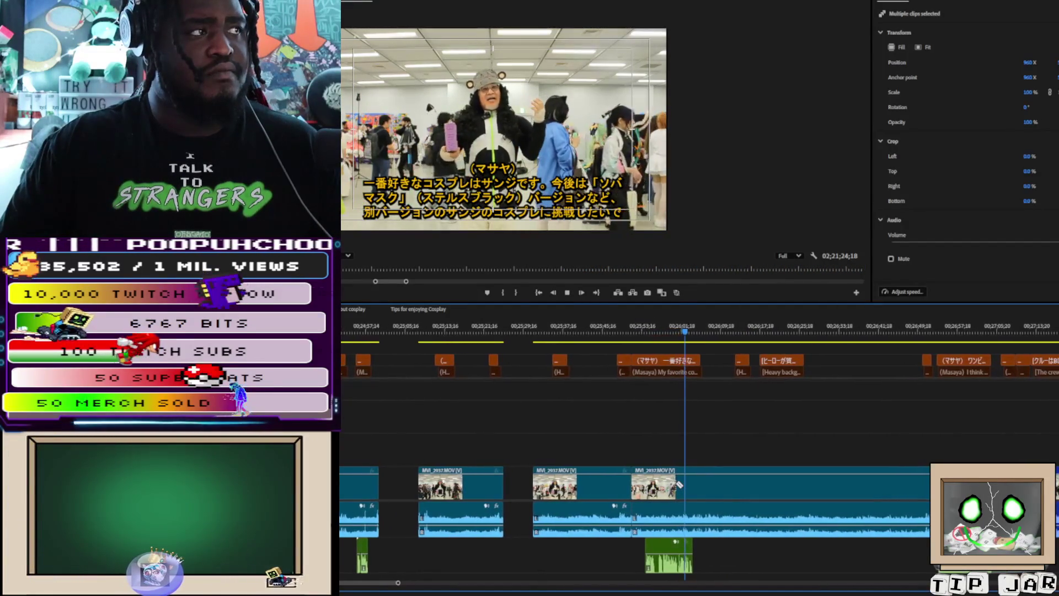
{"action": "key", "text": "space"}
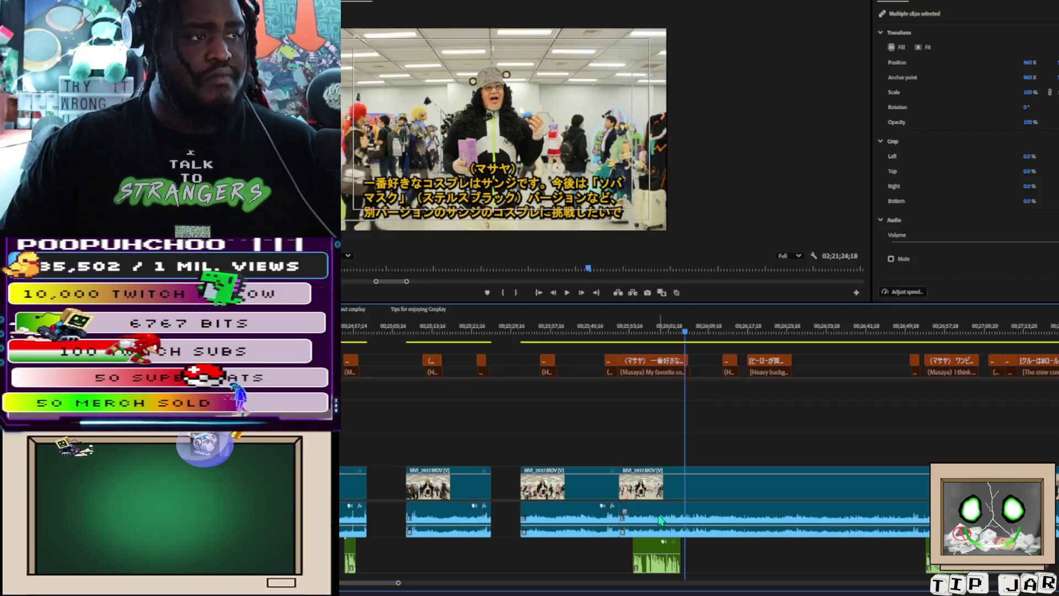
{"action": "left_click", "coordinate": [664, 553]}
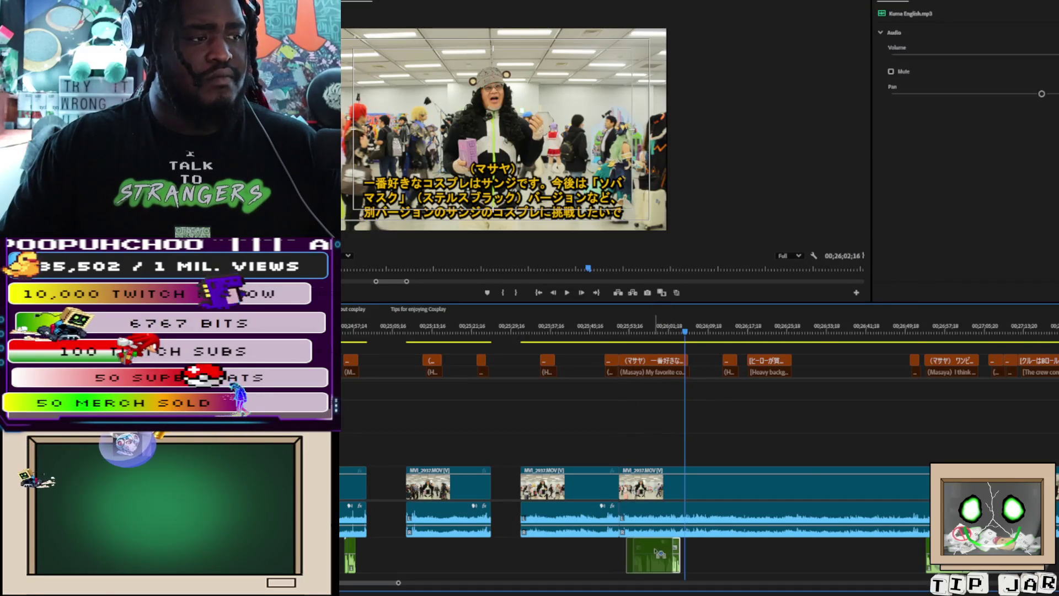
Step: Trim Kuma English.mp3, split at the end of the Sanji answer, and cut the answer with its subtitle
{"action": "left_click_drag", "start_coordinate": [659, 553], "coordinate": [669, 536]}
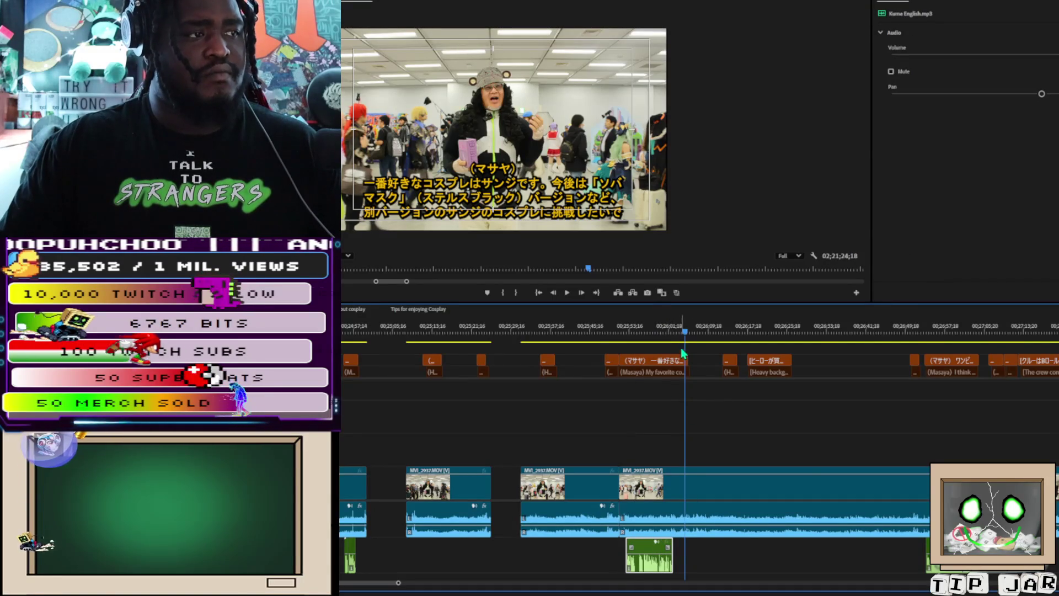
{"action": "left_click_drag", "start_coordinate": [687, 343], "coordinate": [684, 342]}
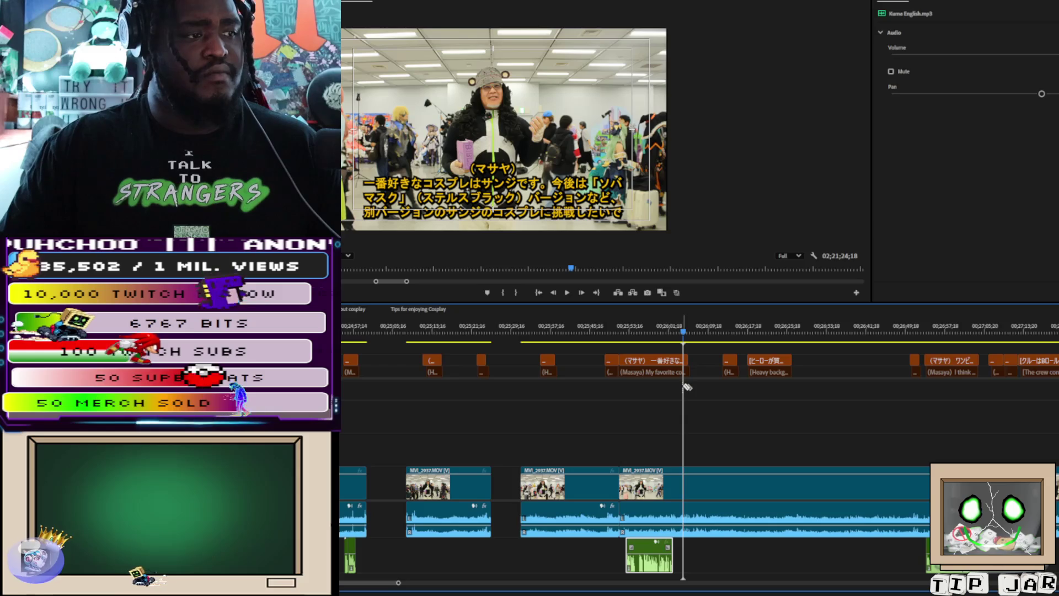
{"action": "key", "text": "ctrl+k"}
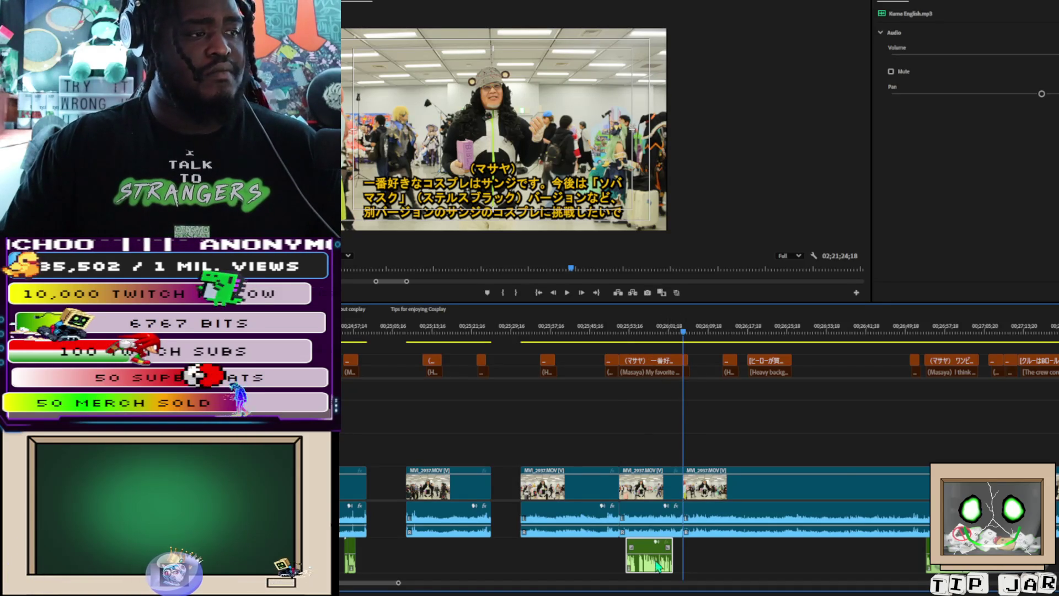
{"action": "mouse_move", "coordinate": [620, 354]}
{"action": "left_mouse_down"}
{"action": "mouse_move", "coordinate": [662, 380]}
{"action": "mouse_move", "coordinate": [665, 558]}
{"action": "left_mouse_up"}
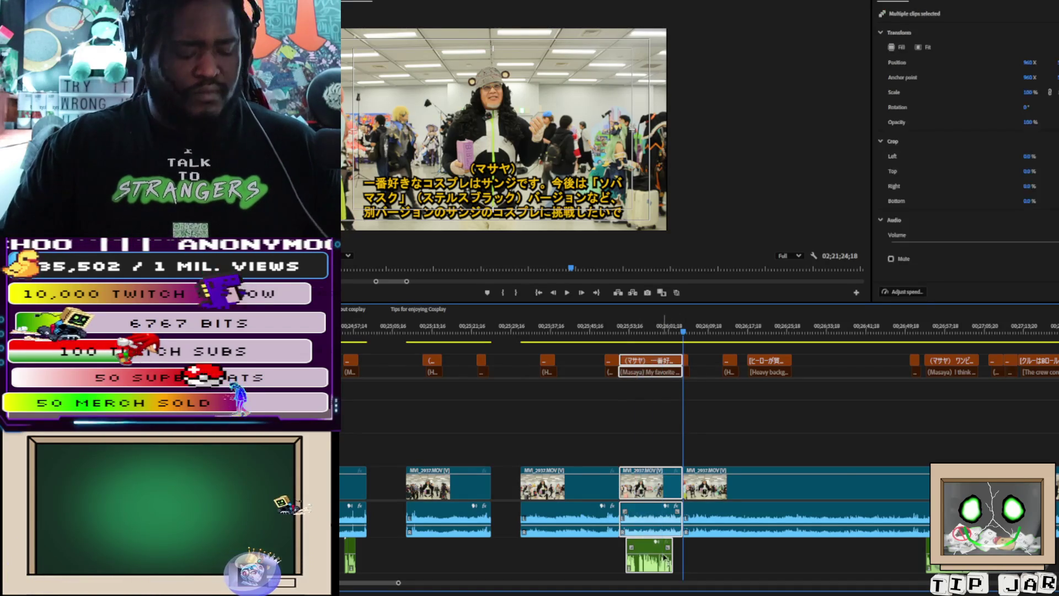
{"action": "key", "text": "Delete"}
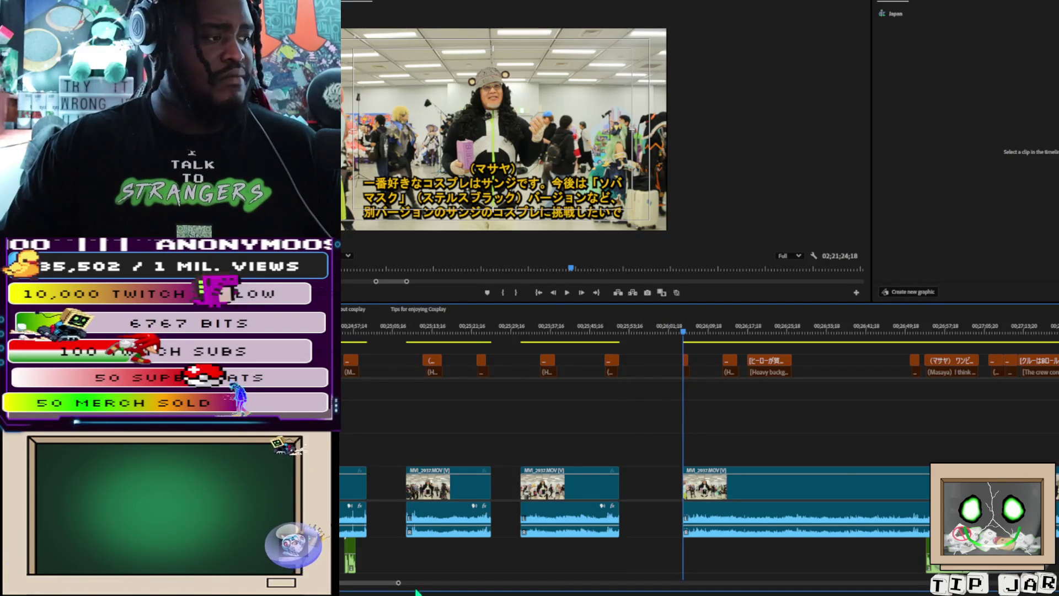
Step: Paste the Sanji answer right after the earlier Masaya clips
{"action": "left_click_drag", "start_coordinate": [386, 584], "coordinate": [377, 584]}
{"action": "left_click", "coordinate": [482, 330]}
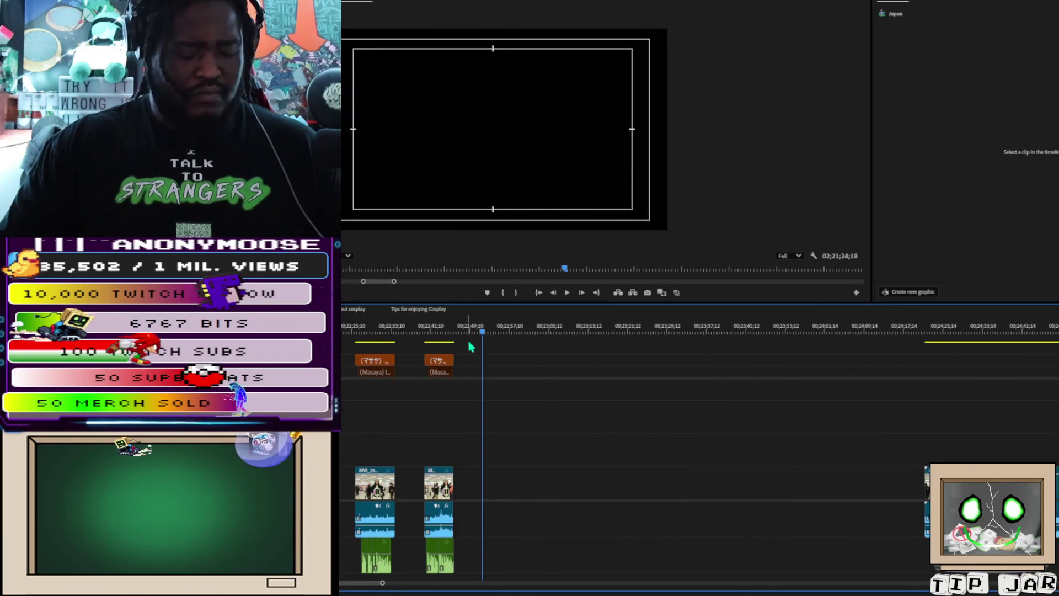
{"action": "key", "text": "ctrl+v"}
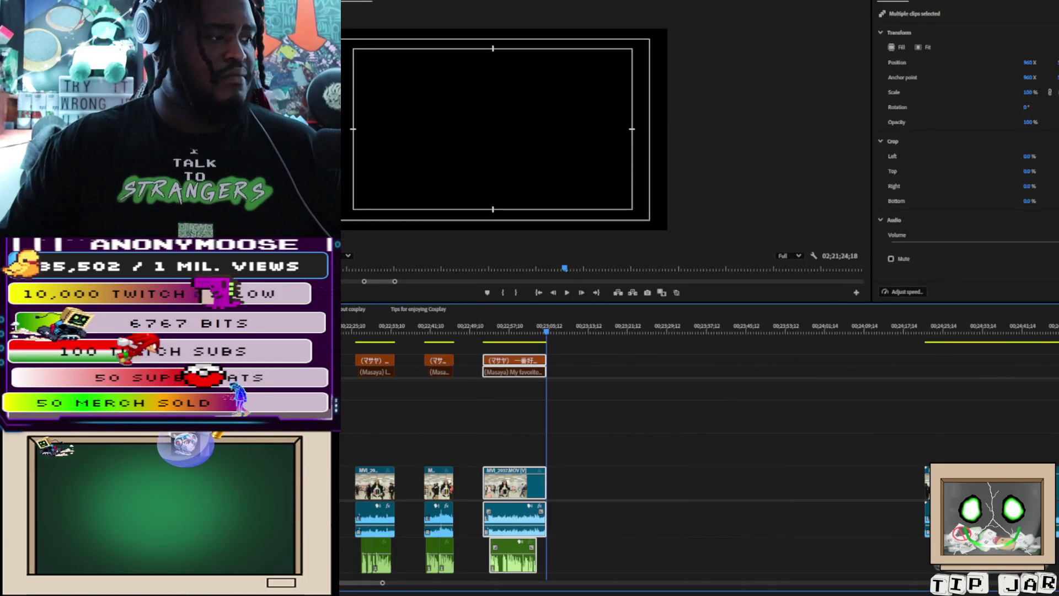
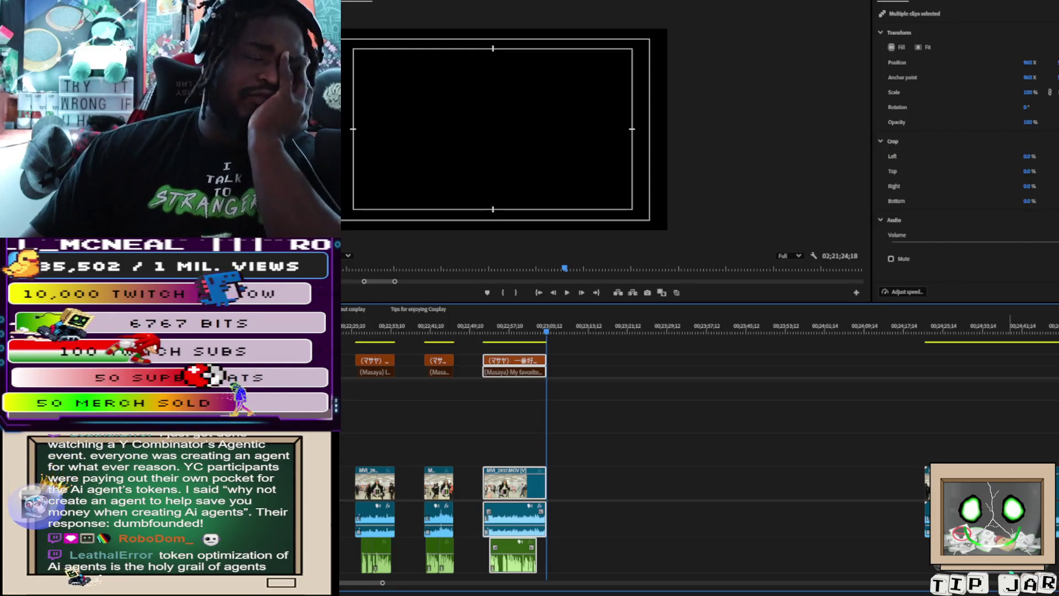
Step: Place the playhead at the start of Masaya's One Piece fans subtitle and zoom in around it
{"action": "scroll", "coordinate": [606, 441], "scroll_direction": "right", "scroll_amount": 2}
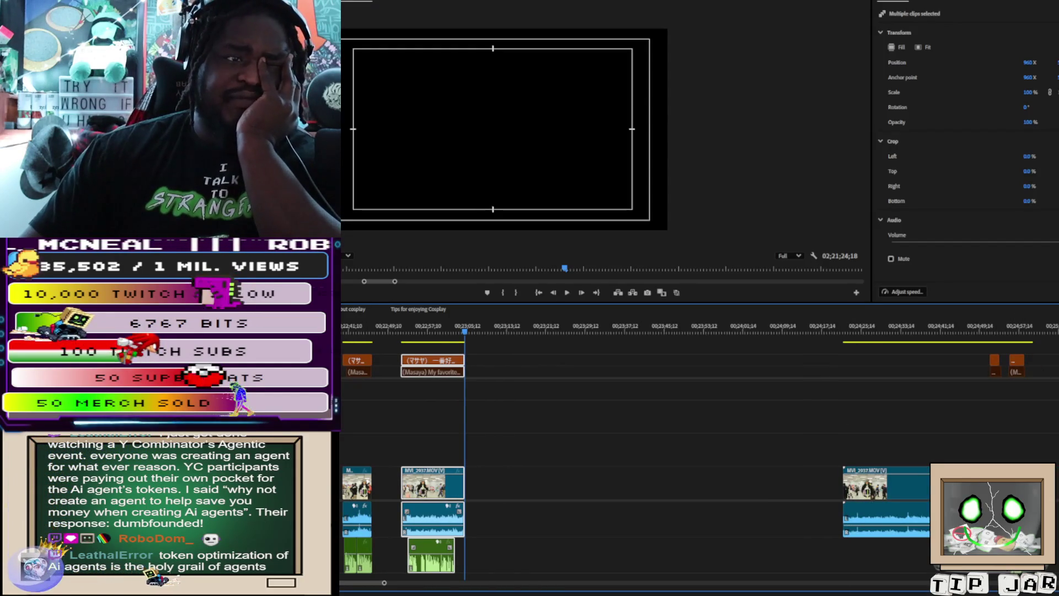
{"action": "key", "text": "Down"}
{"action": "key", "text": "Down"}
{"action": "scroll", "coordinate": [695, 441], "scroll_direction": "right", "scroll_amount": 8}
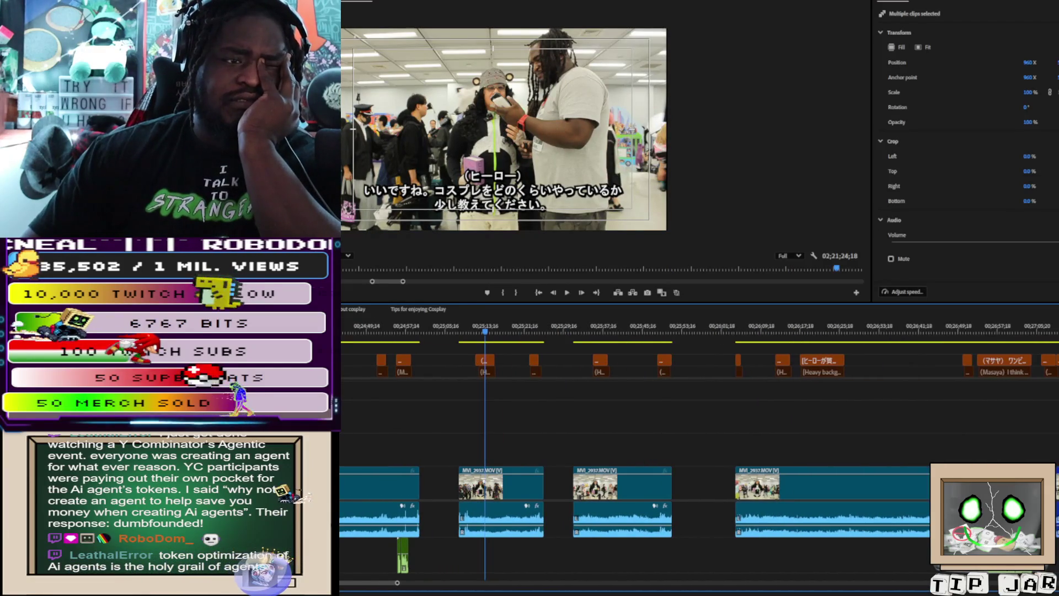
{"action": "left_click", "coordinate": [973, 330]}
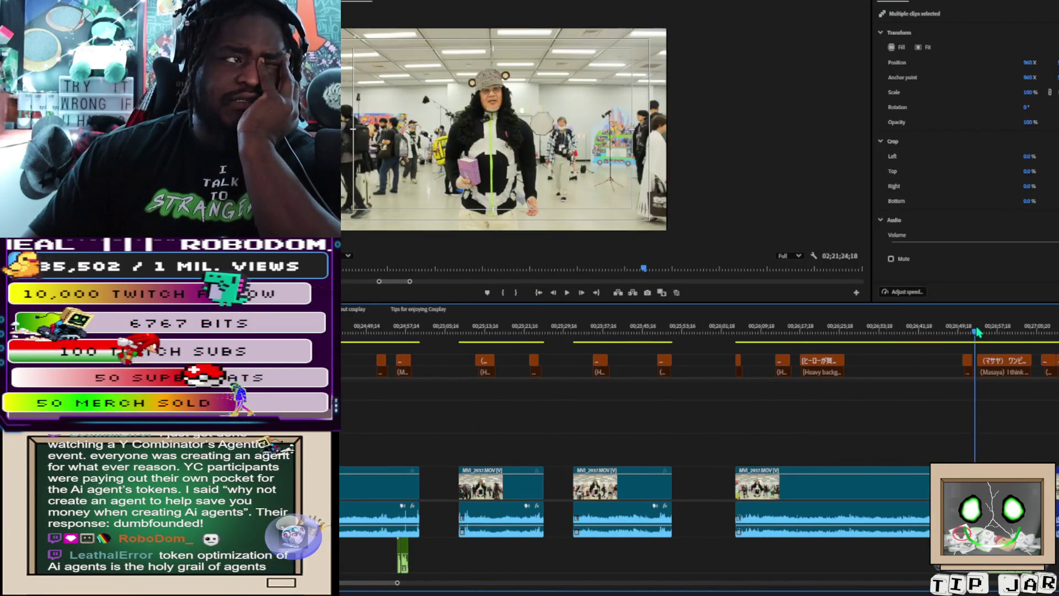
{"action": "left_click", "coordinate": [978, 330]}
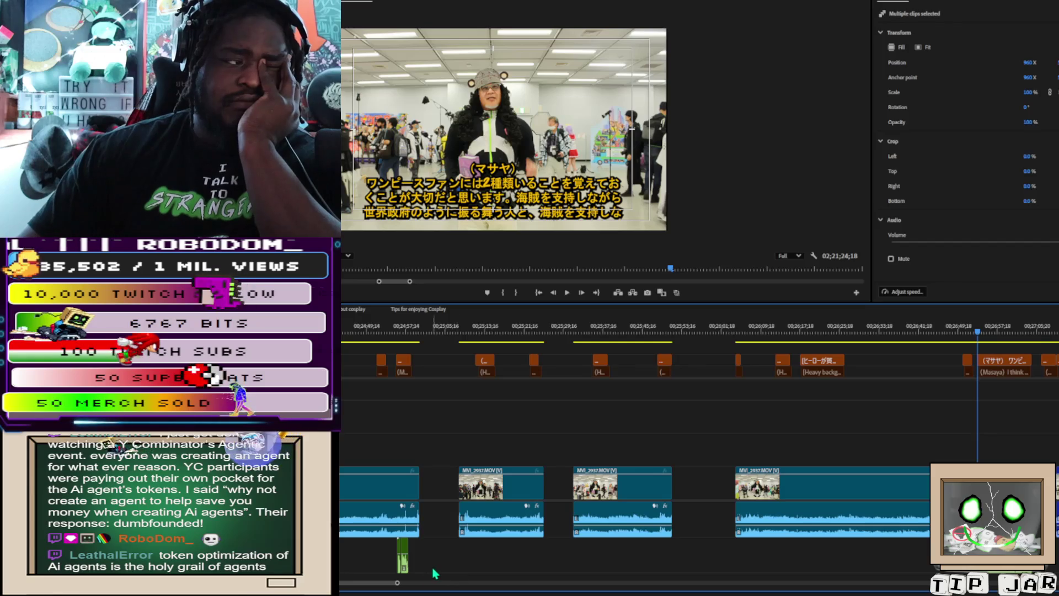
{"action": "key", "text": "="}
{"action": "key", "text": "="}
{"action": "key", "text": "="}
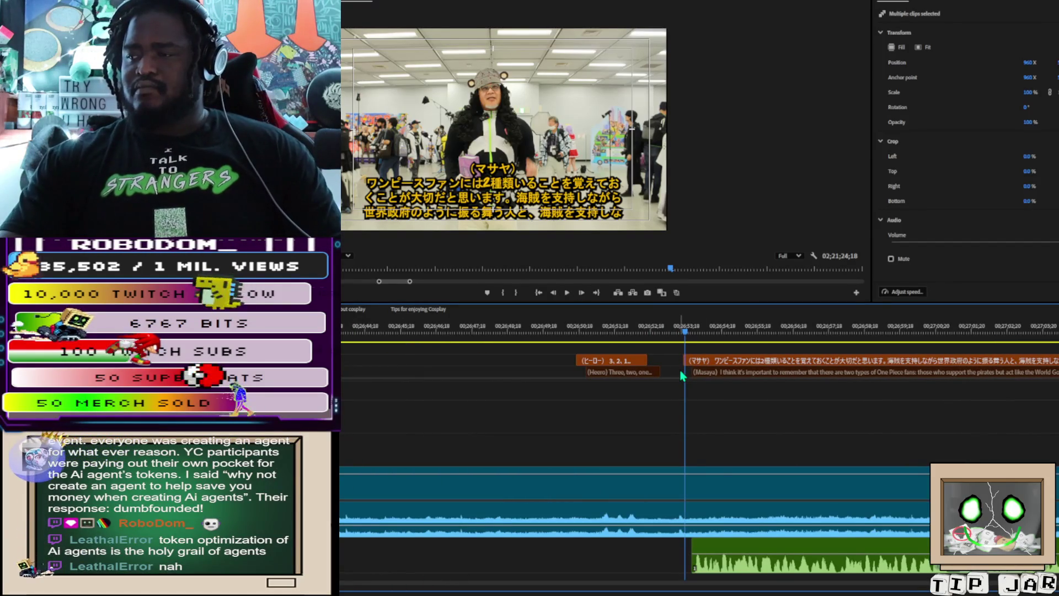
{"action": "left_click", "coordinate": [683, 332]}
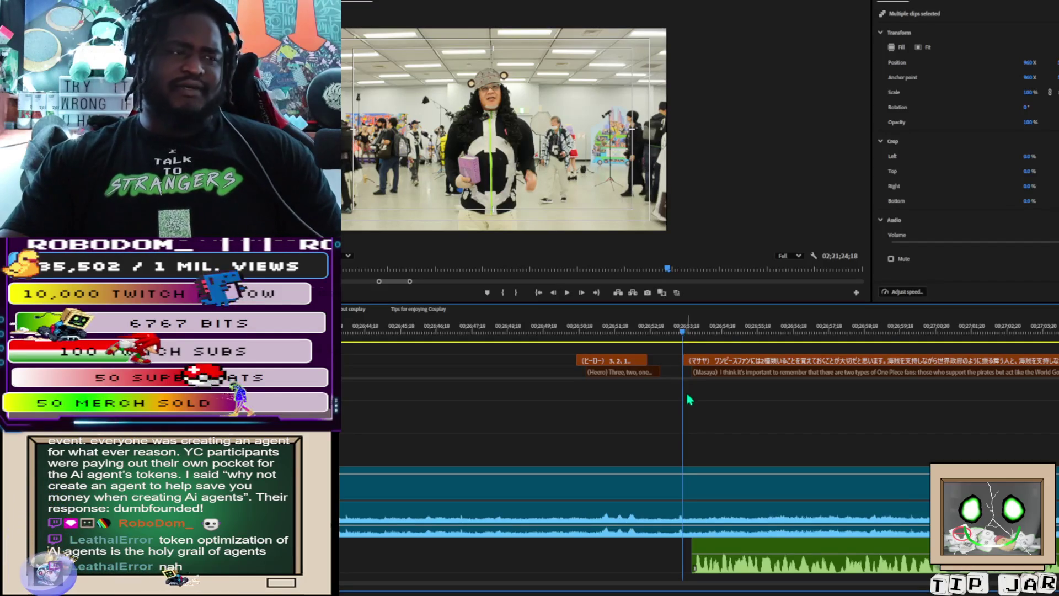
{"action": "key", "text": "space"}
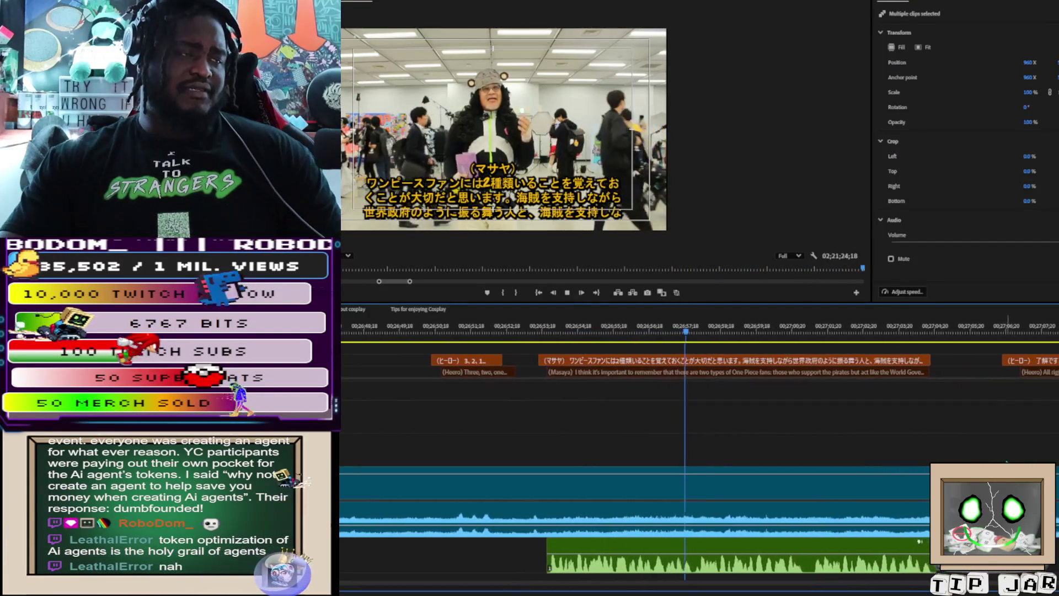
{"action": "key", "text": "space"}
{"action": "key", "text": "space"}
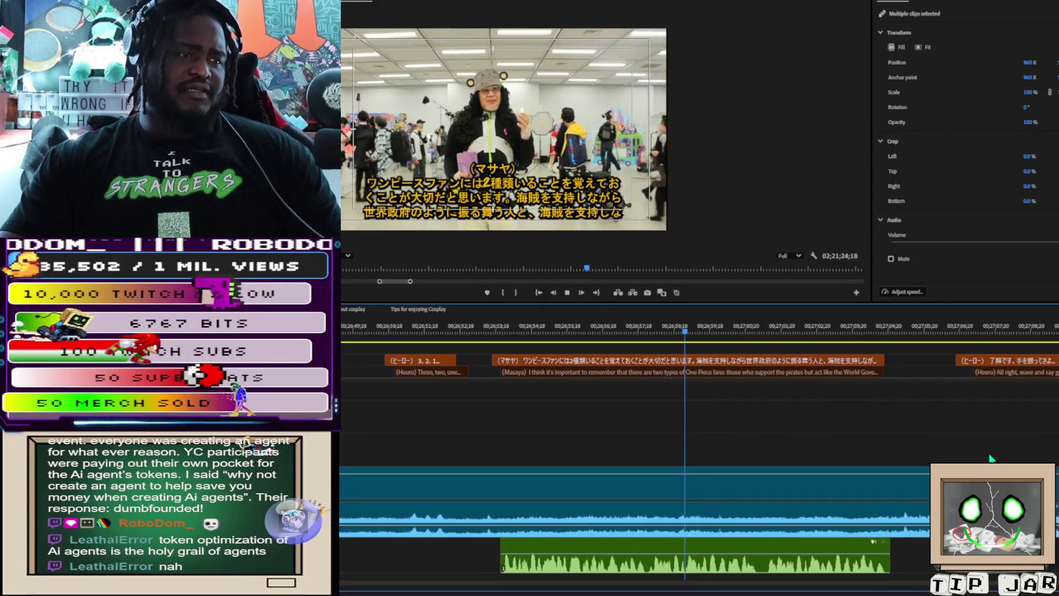
{"action": "key", "text": "space"}
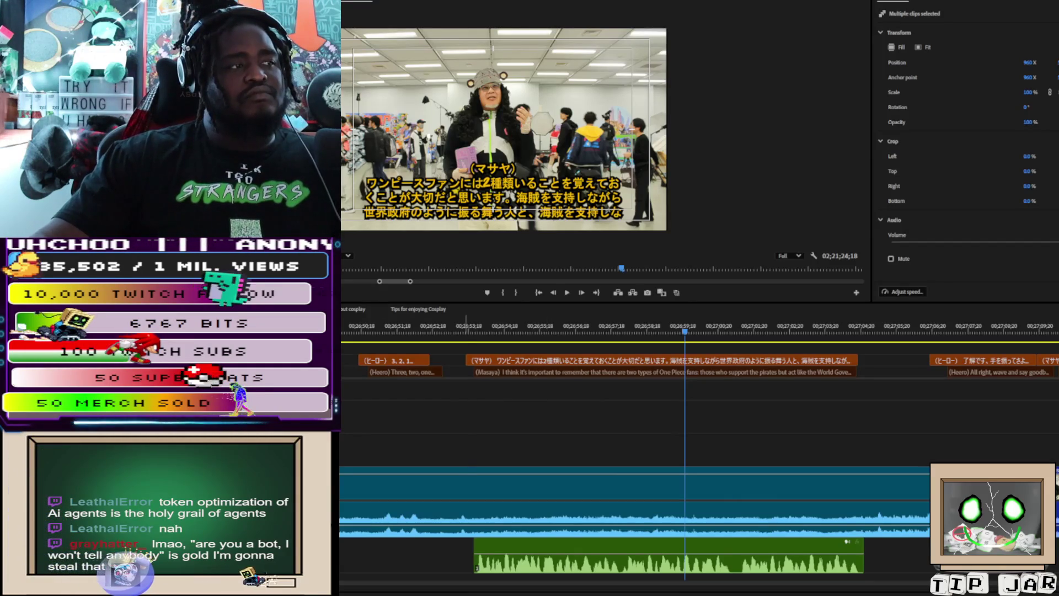
Step: Play the interview from Masaya's subtitle at 00;26;53;18 through to the goodbye subtitle
{"action": "left_click", "coordinate": [468, 331]}
{"action": "key", "text": "space"}
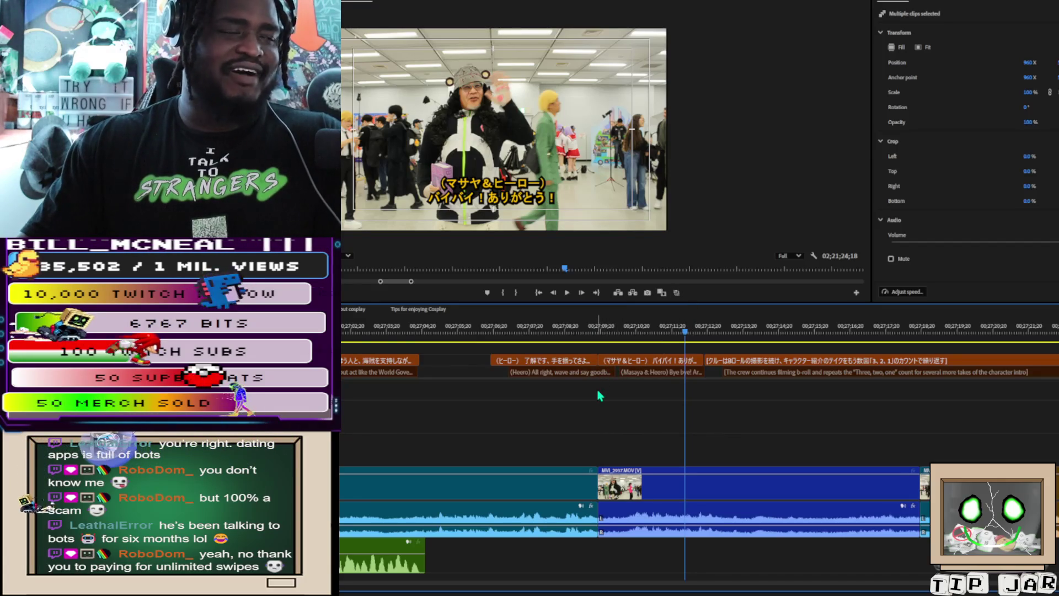
Step: Scroll through the timeline tracks to check the 'バイバイ！ありがとう！' caption against its clip
{"action": "scroll", "coordinate": [600, 395], "scroll_direction": "right", "scroll_amount": 3}
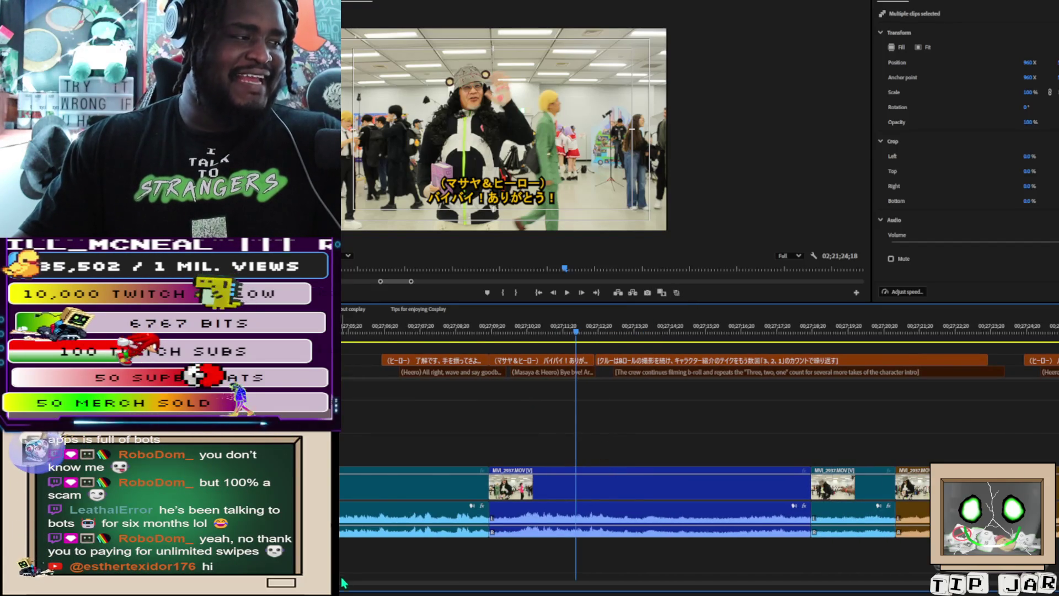
{"action": "scroll", "coordinate": [497, 574], "scroll_direction": "down", "scroll_amount": 10}
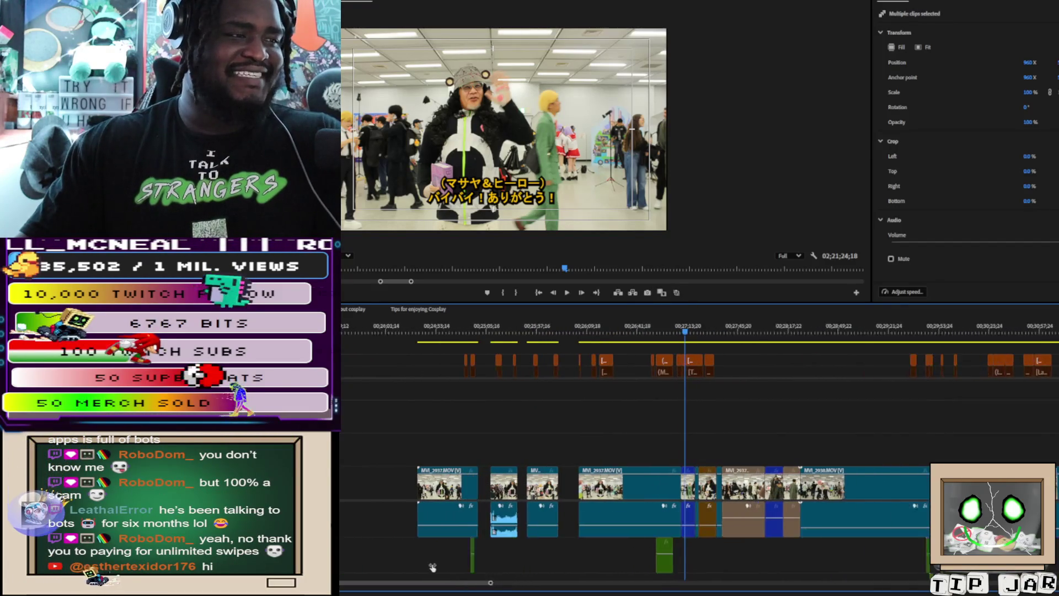
{"action": "scroll", "coordinate": [430, 563], "scroll_direction": "down", "scroll_amount": 2}
{"action": "scroll", "coordinate": [422, 560], "scroll_direction": "up", "scroll_amount": 3}
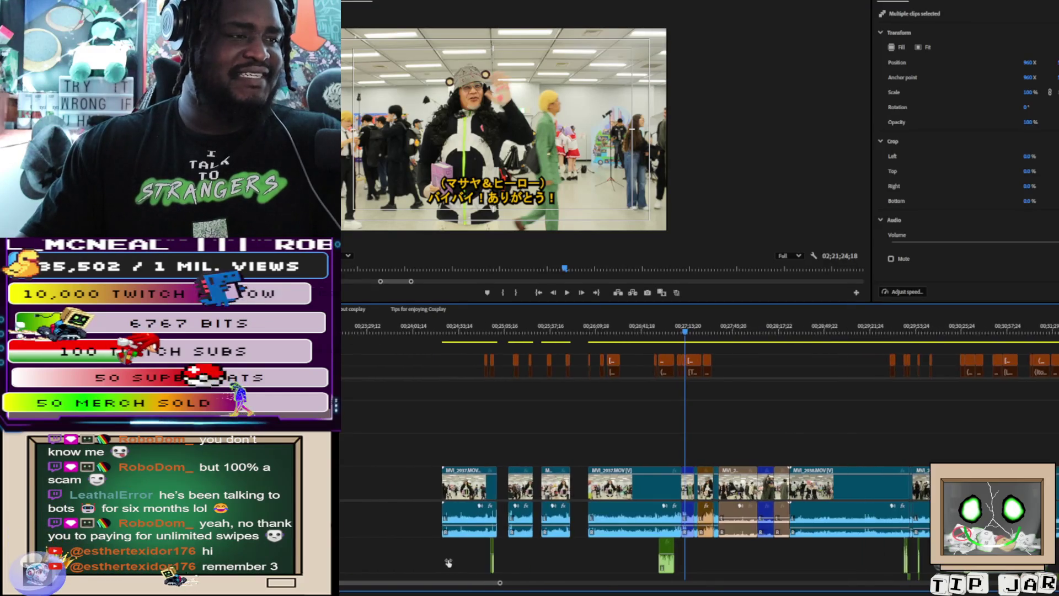
{"action": "scroll", "coordinate": [430, 557], "scroll_direction": "down", "scroll_amount": 3}
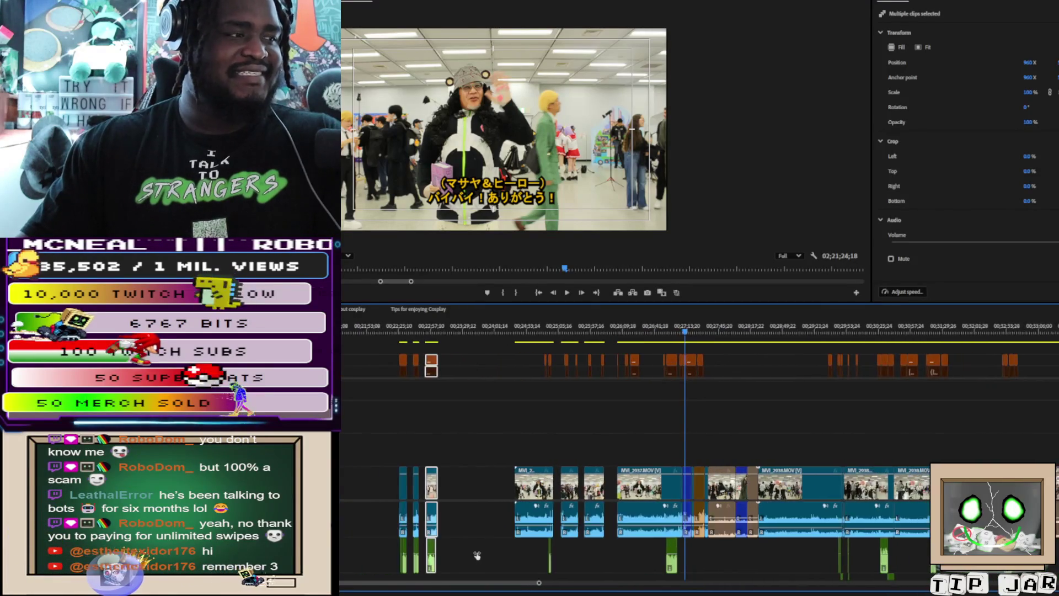
{"action": "scroll", "coordinate": [454, 554], "scroll_direction": "up", "scroll_amount": 3}
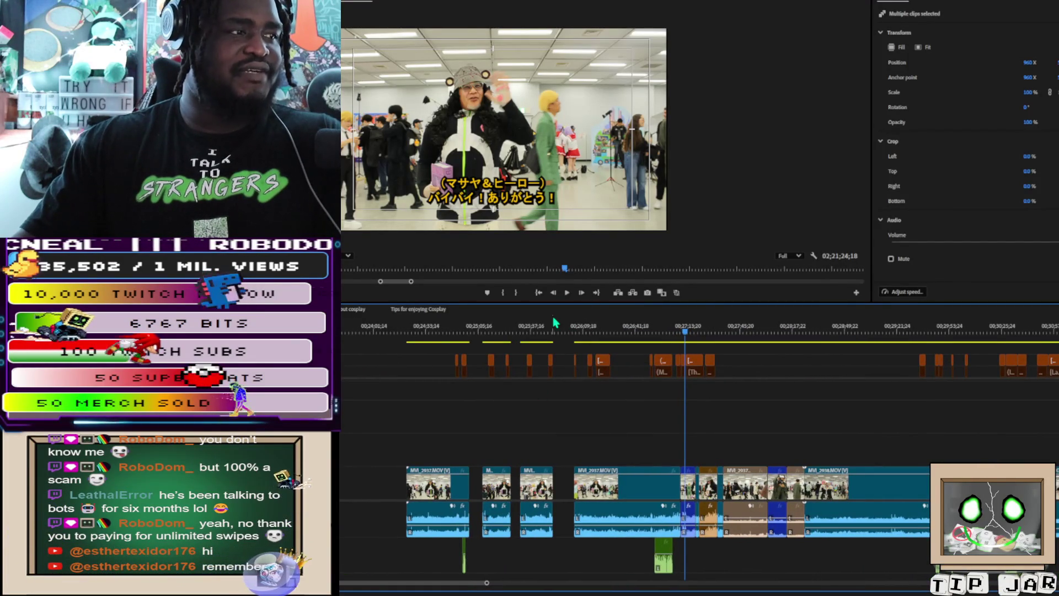
{"action": "scroll", "coordinate": [539, 442], "scroll_direction": "left", "scroll_amount": 2}
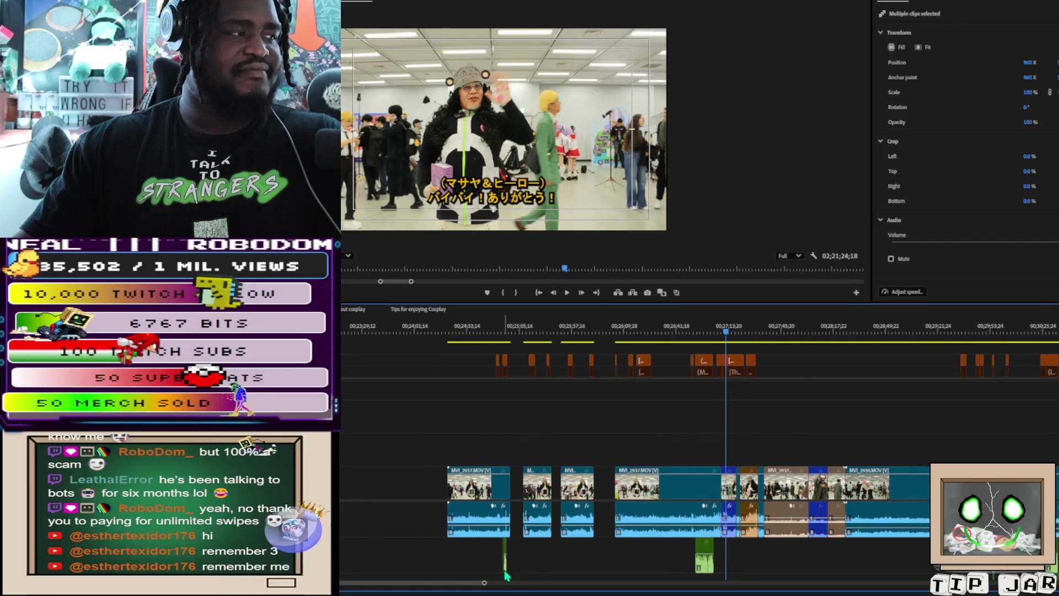
{"action": "scroll", "coordinate": [485, 585], "scroll_direction": "down", "scroll_amount": 8}
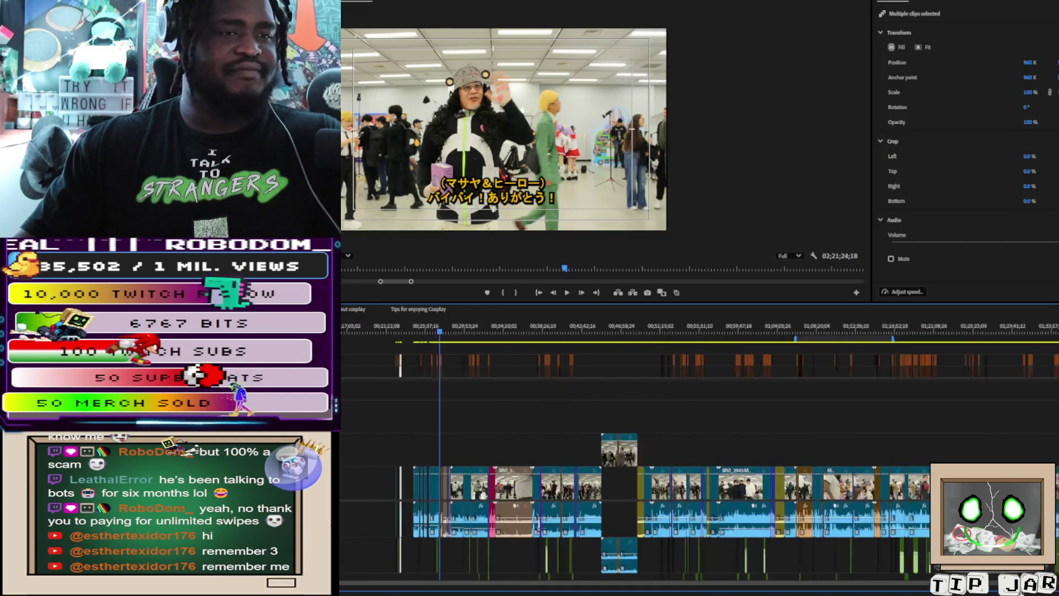
{"action": "scroll", "coordinate": [485, 585], "scroll_direction": "down", "scroll_amount": 1}
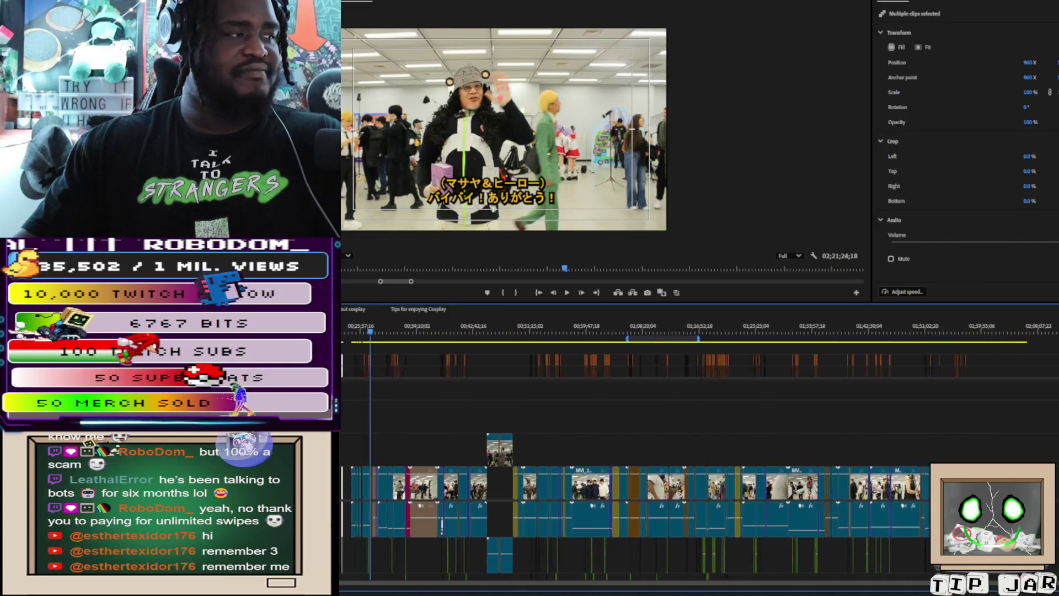
{"action": "scroll", "coordinate": [484, 585], "scroll_direction": "down", "scroll_amount": 1}
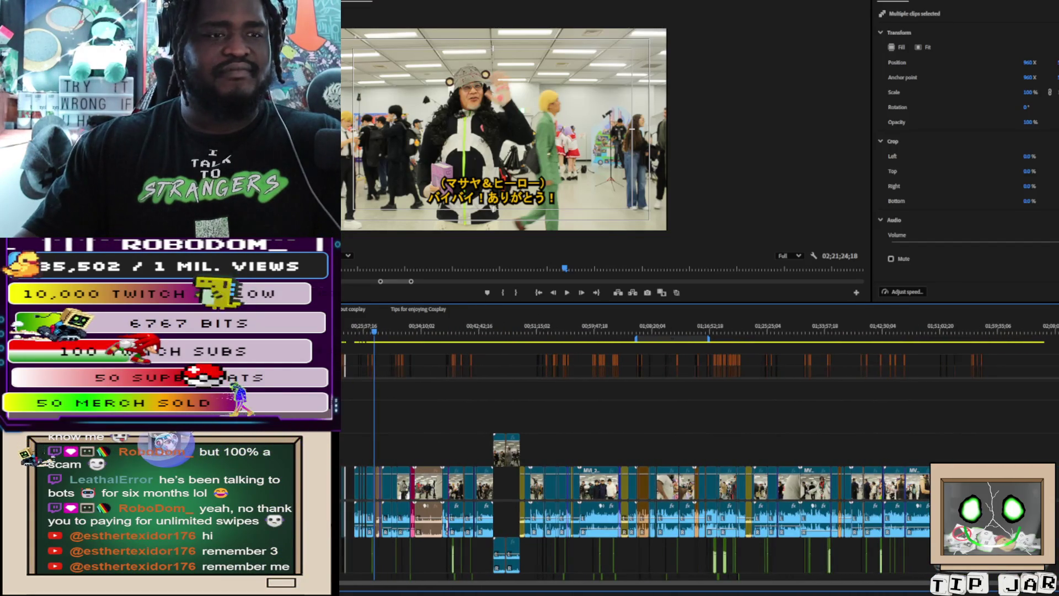
{"action": "scroll", "coordinate": [484, 584], "scroll_direction": "up", "scroll_amount": 1}
{"action": "scroll", "coordinate": [841, 563], "scroll_direction": "up", "scroll_amount": 5}
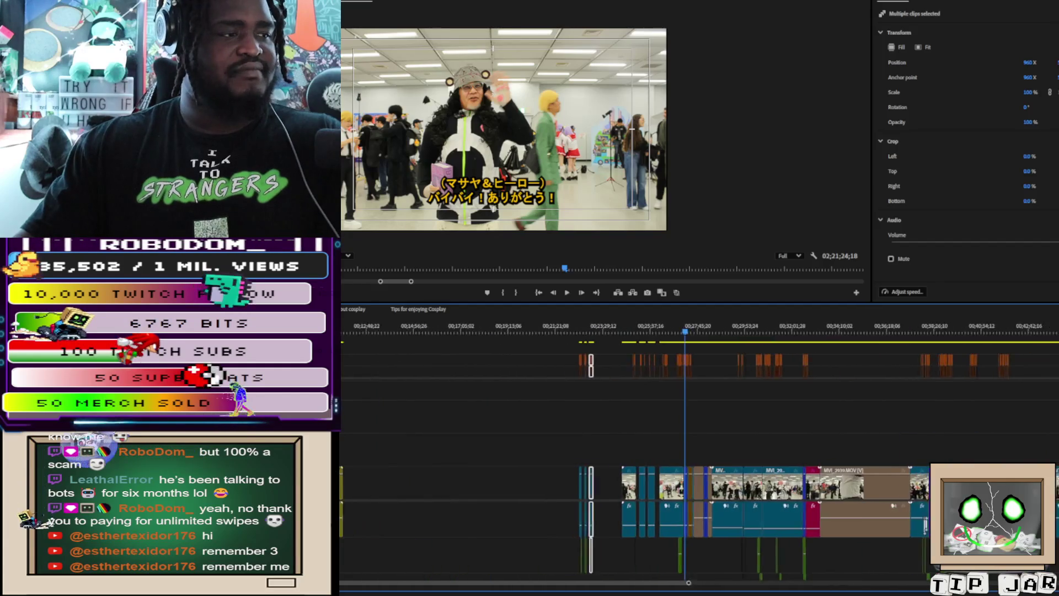
{"action": "scroll", "coordinate": [842, 563], "scroll_direction": "up", "scroll_amount": 3}
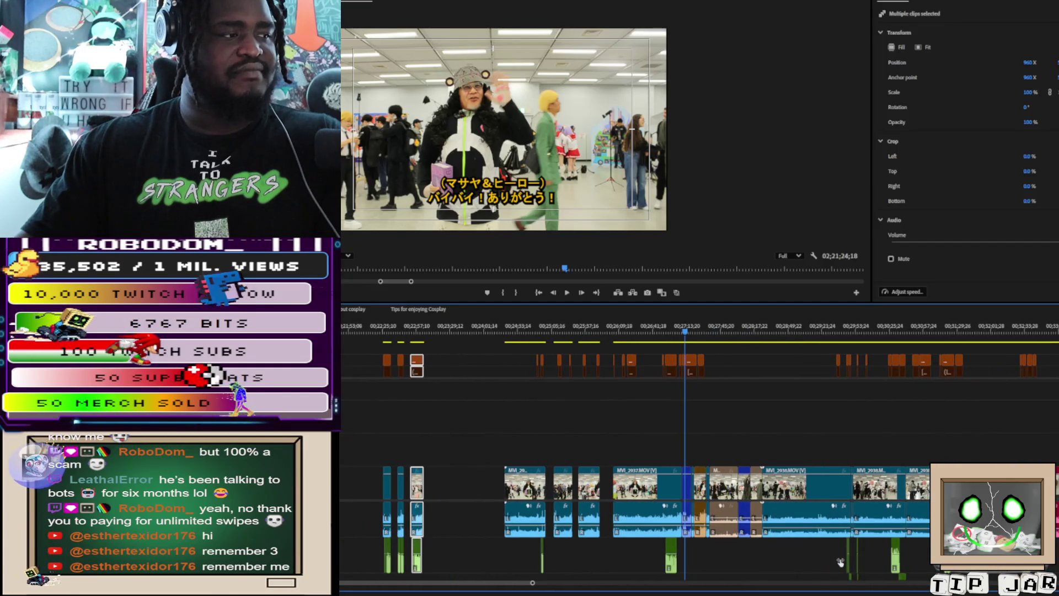
{"action": "scroll", "coordinate": [840, 563], "scroll_direction": "up", "scroll_amount": 3}
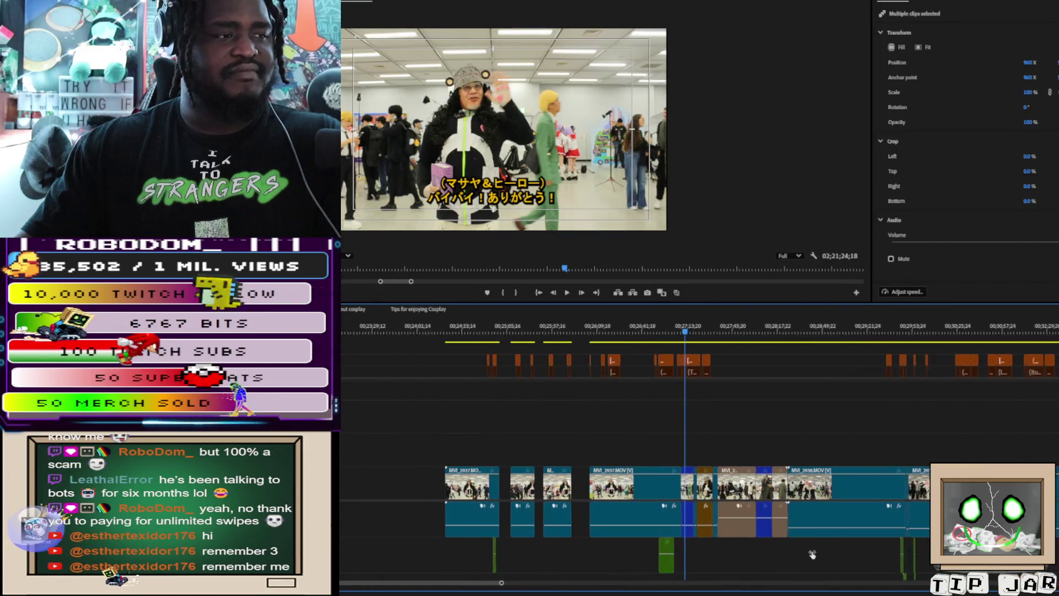
{"action": "scroll", "coordinate": [801, 550], "scroll_direction": "up", "scroll_amount": 3}
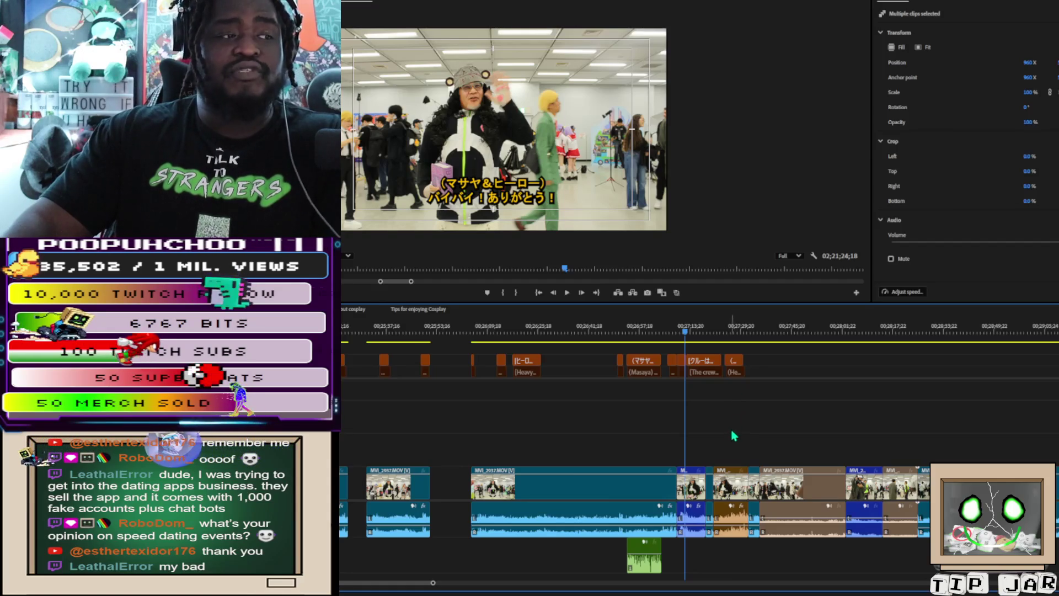
Step: Scrub back to Masaya's One Piece caption, zoom in around it, and deselect all clips
{"action": "left_click_drag", "start_coordinate": [629, 337], "coordinate": [625, 342]}
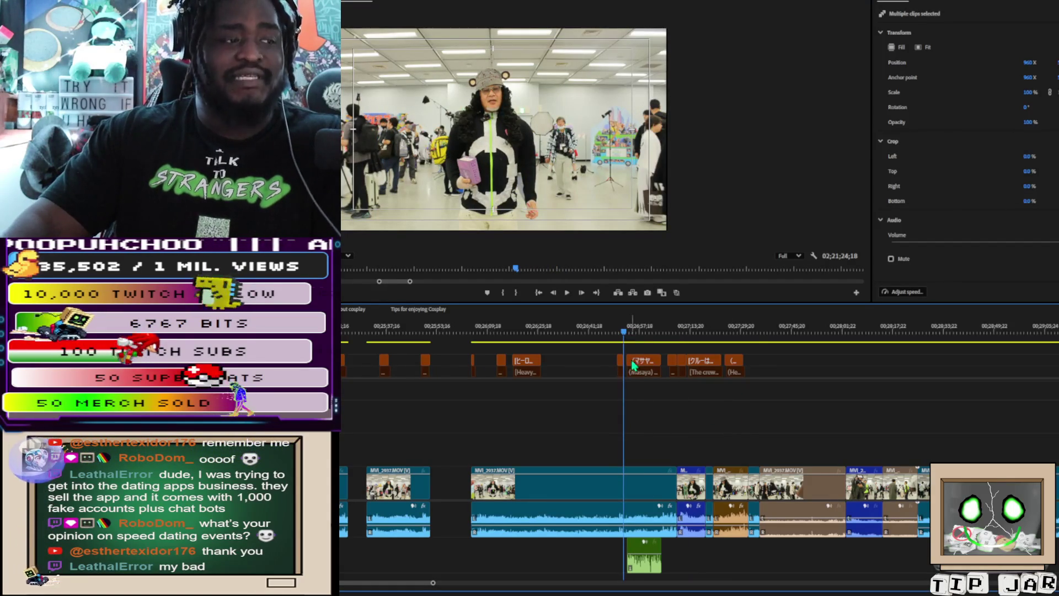
{"action": "key", "text": "equal"}
{"action": "key", "text": "equal"}
{"action": "key", "text": "equal"}
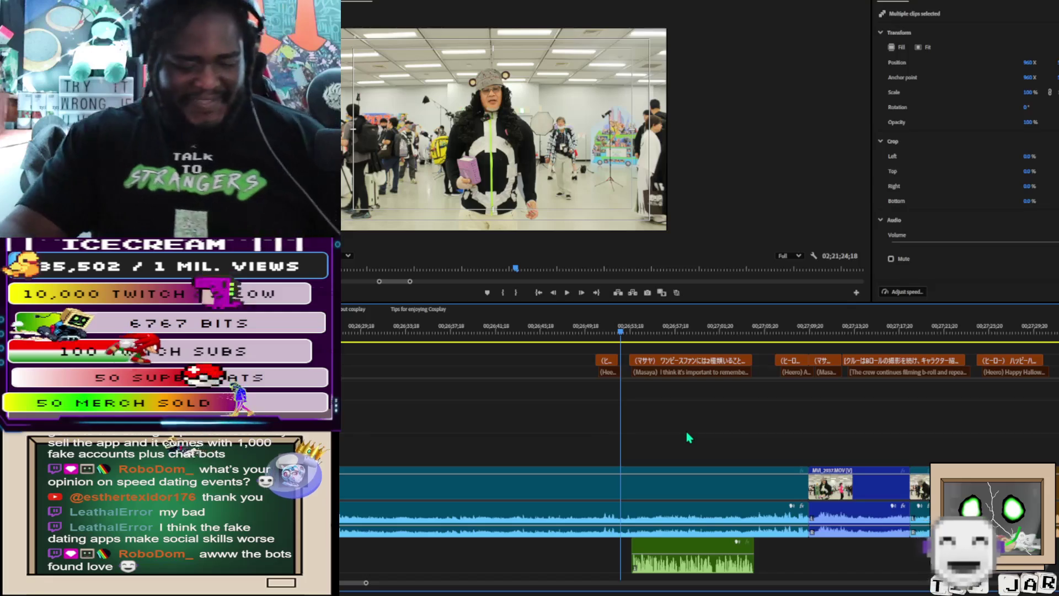
{"action": "left_click", "coordinate": [619, 441]}
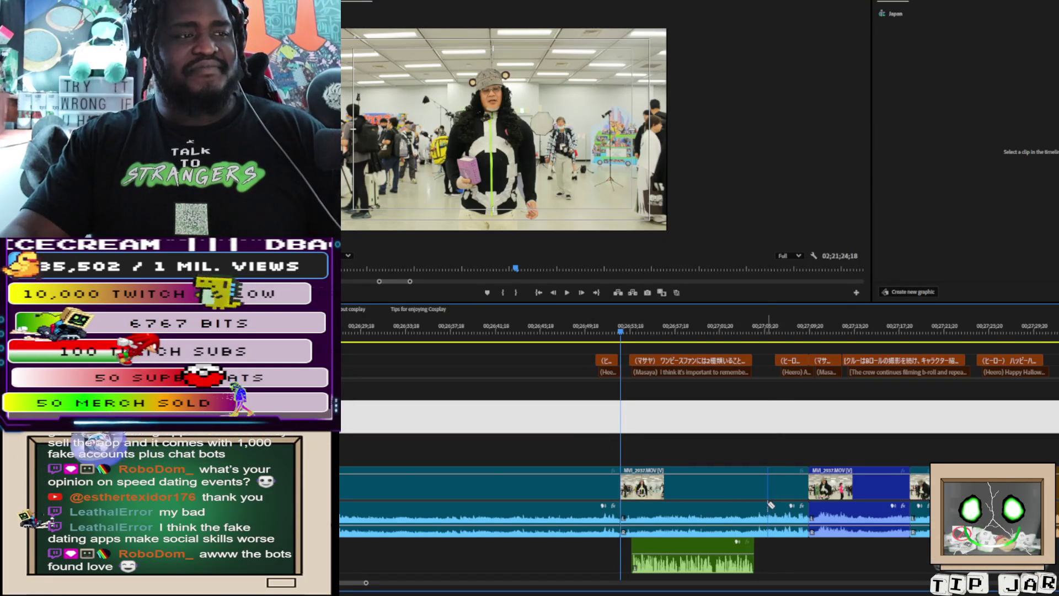
{"action": "key", "text": "space"}
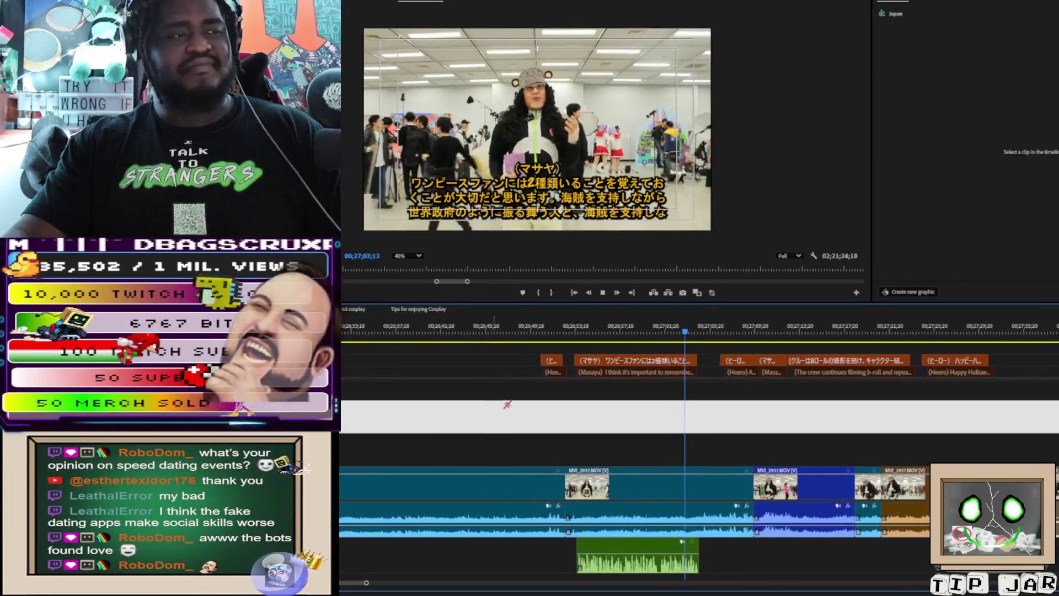
{"action": "key", "text": "space"}
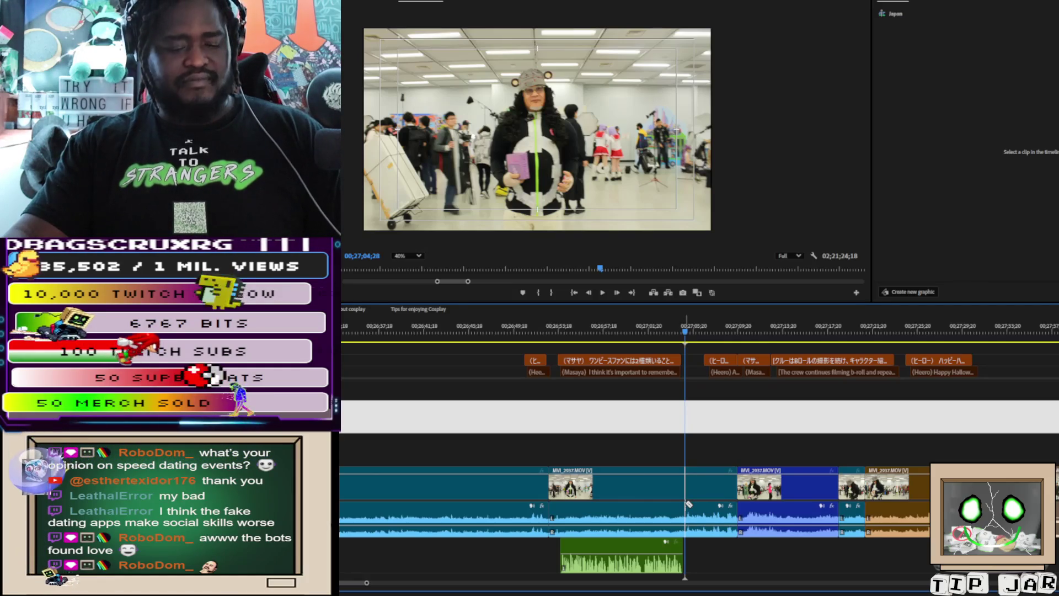
Step: Nudge Kuma English.mp3 earlier and split the video and audio at 00;27;04;23
{"action": "left_click_drag", "start_coordinate": [653, 556], "coordinate": [650, 555]}
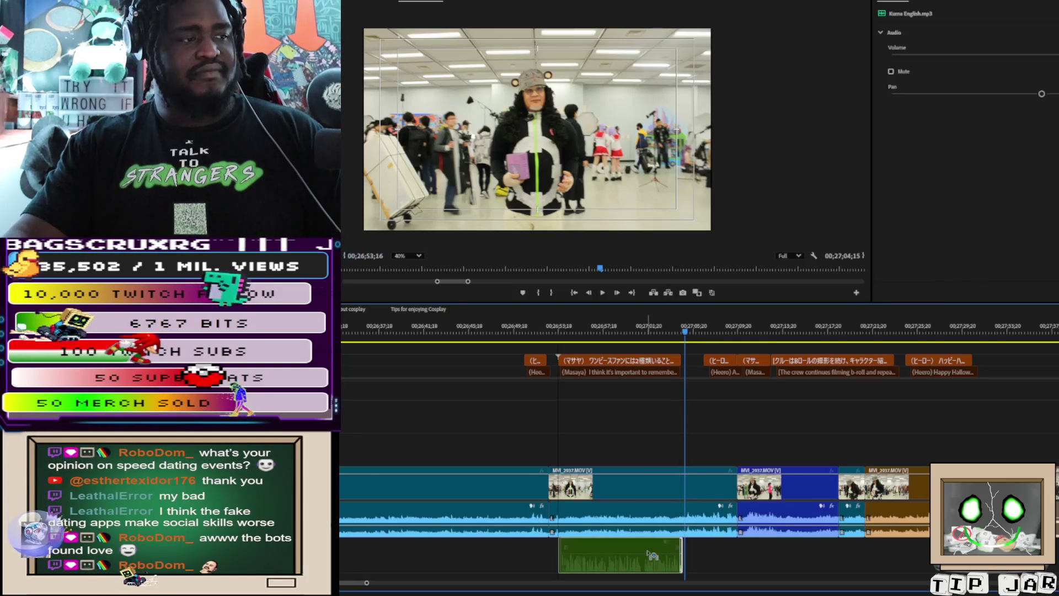
{"action": "left_click", "coordinate": [671, 331]}
{"action": "key", "text": "space"}
{"action": "key", "text": "space"}
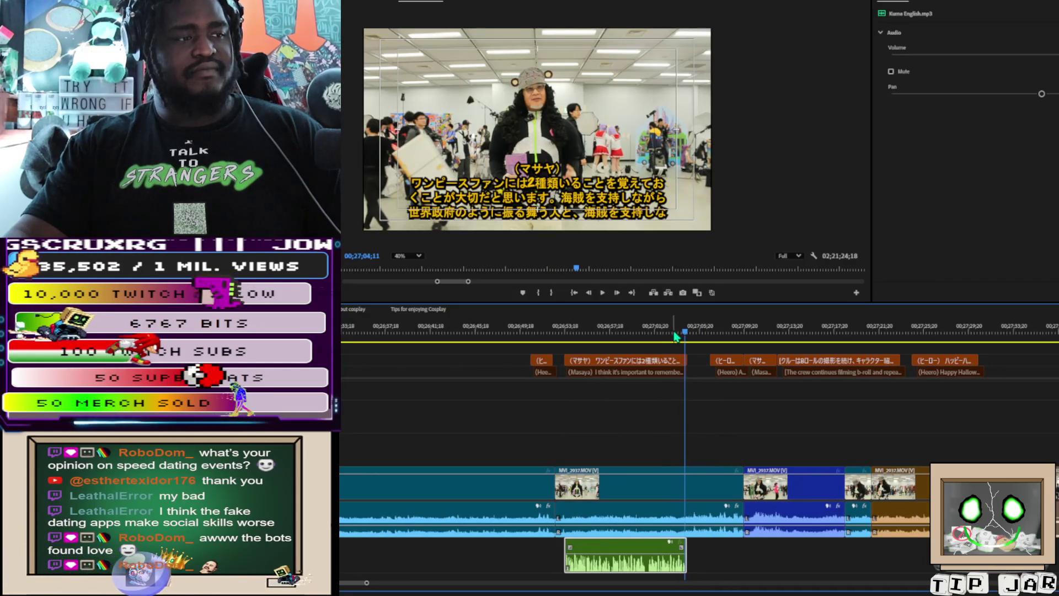
{"action": "key", "text": "space"}
{"action": "key", "text": "space"}
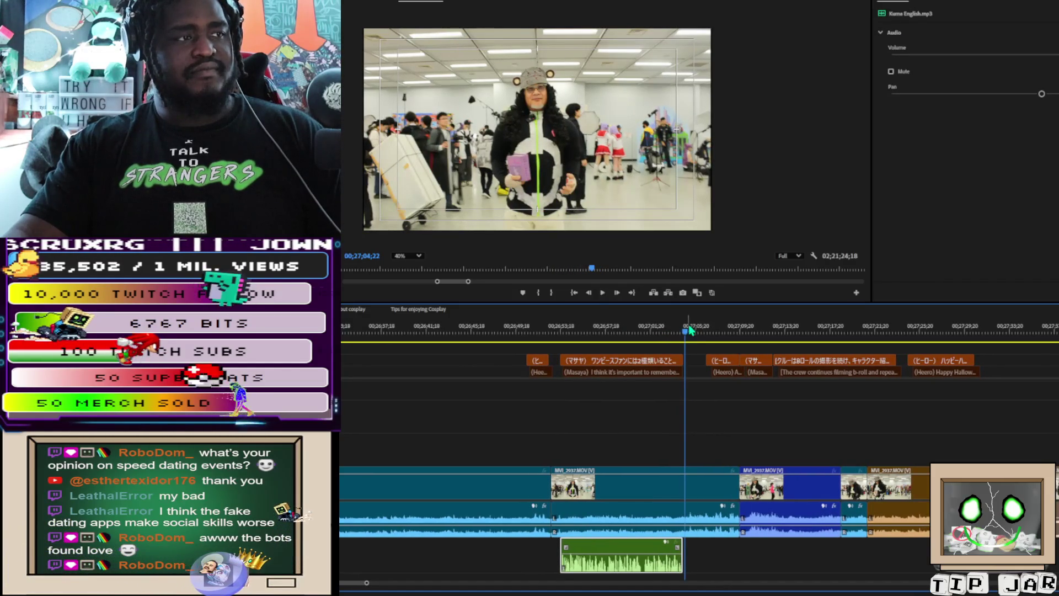
{"action": "key", "text": "Right"}
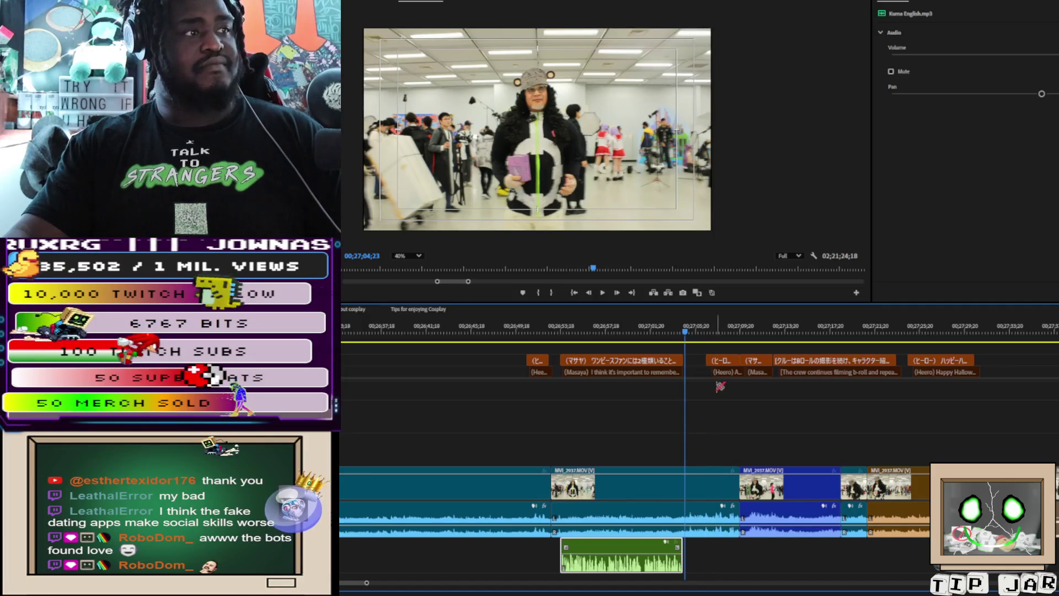
{"action": "key", "text": "ctrl+k"}
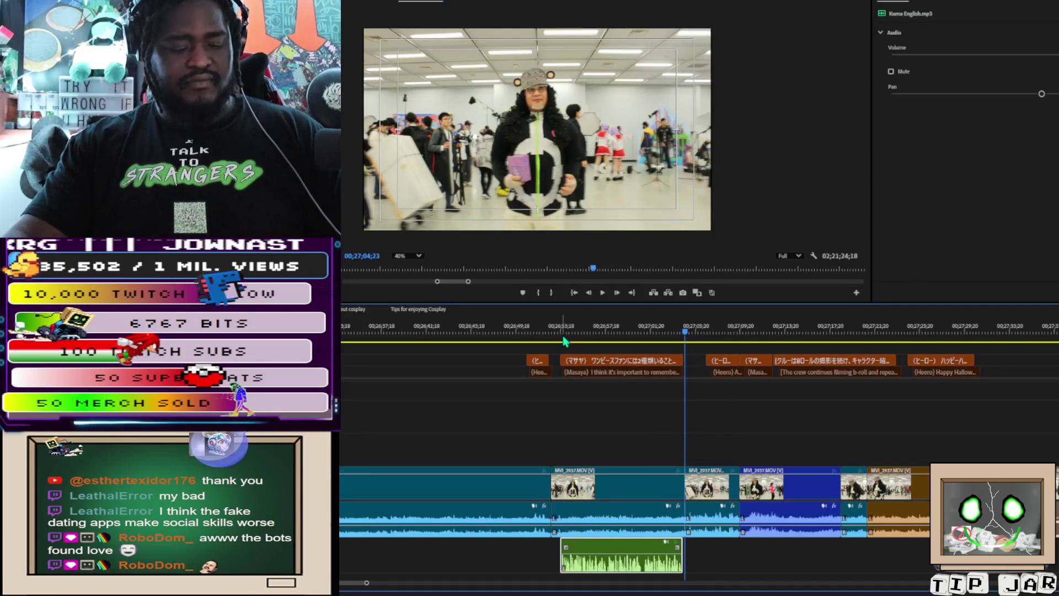
{"action": "mouse_move", "coordinate": [559, 340]}
{"action": "left_mouse_down"}
{"action": "mouse_move", "coordinate": [553, 351]}
{"action": "mouse_move", "coordinate": [622, 467]}
{"action": "mouse_move", "coordinate": [692, 466]}
{"action": "mouse_move", "coordinate": [681, 468]}
{"action": "left_mouse_up"}
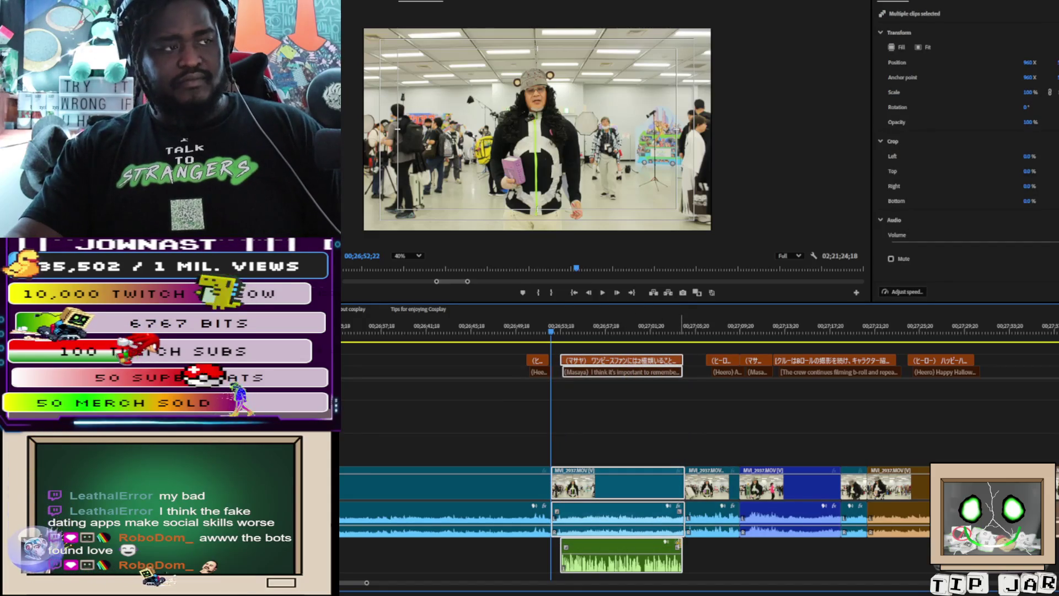
Step: Delete the selected Masaya captioned section and zoom the timeline out
{"action": "key", "text": "Delete"}
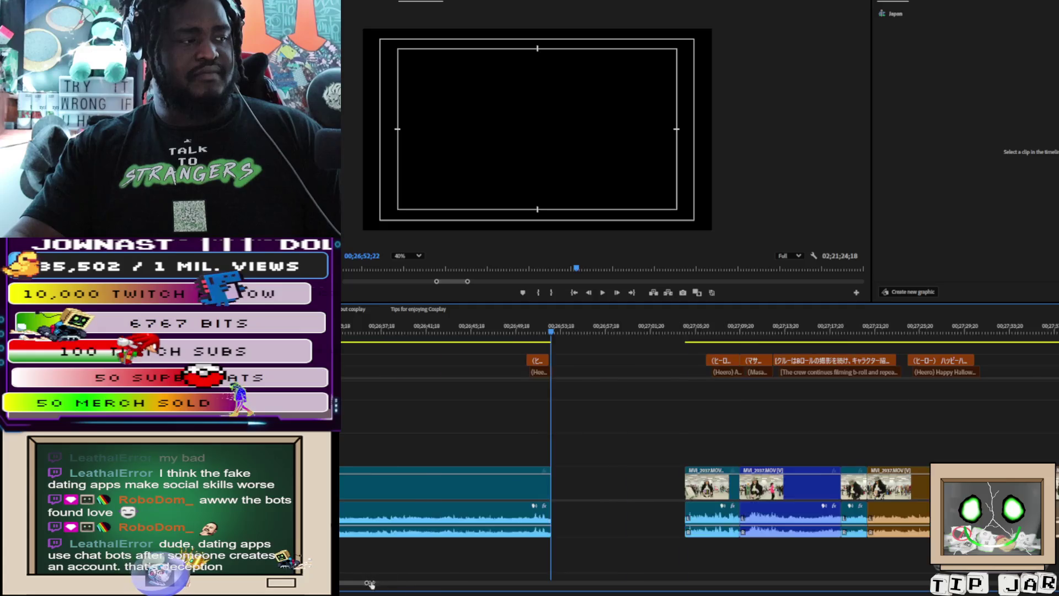
{"action": "left_click_drag", "start_coordinate": [366, 583], "coordinate": [470, 583]}
{"action": "key", "text": "Up"}
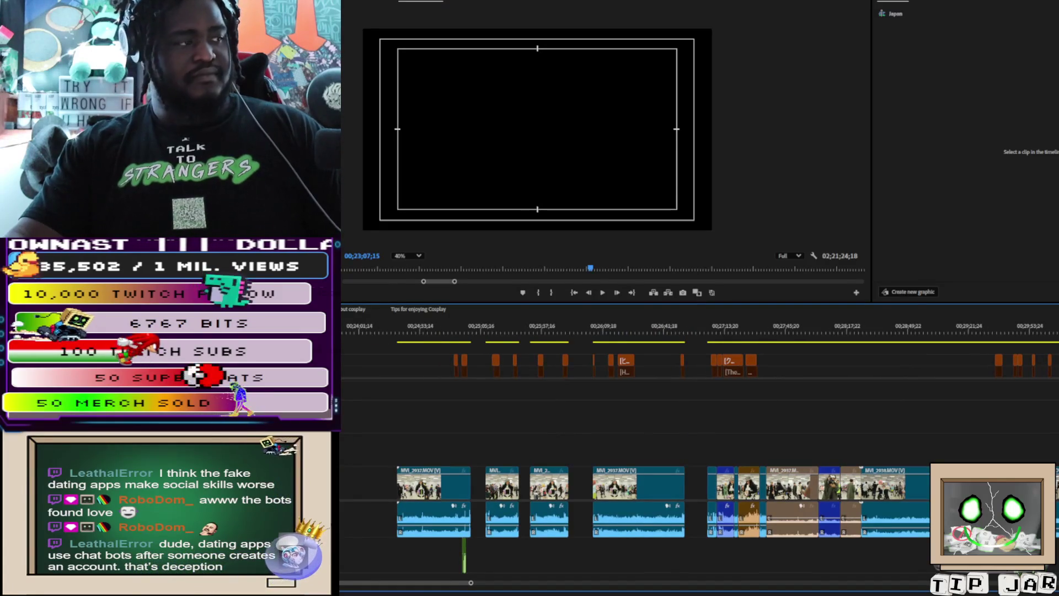
{"action": "key", "text": "ctrl+a"}
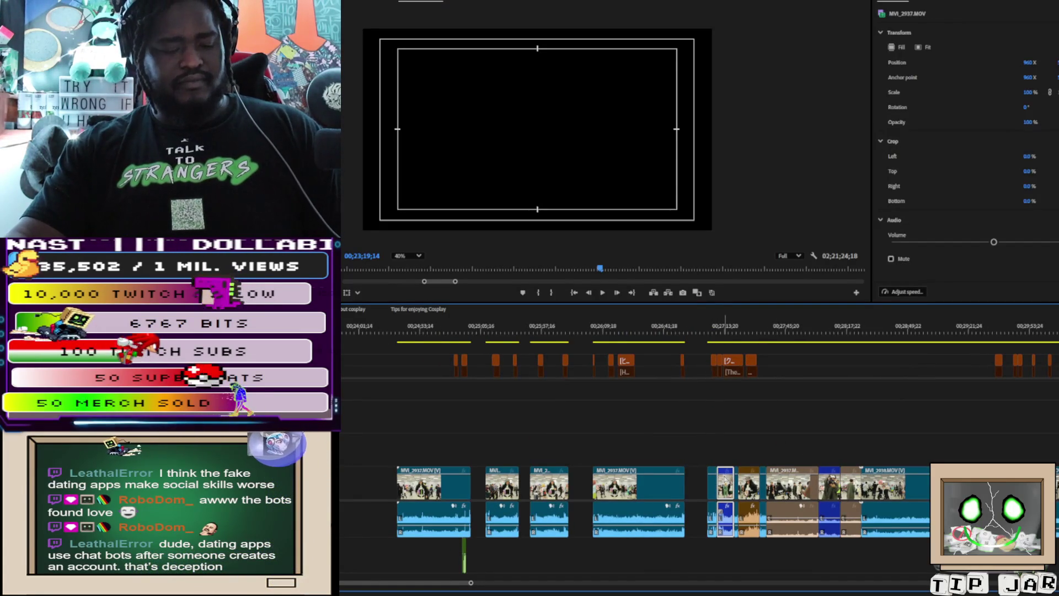
Step: Select the caption and clips around 00;27;13 and delete them, leaving a gap
{"action": "mouse_move", "coordinate": [722, 346]}
{"action": "left_mouse_down"}
{"action": "mouse_move", "coordinate": [728, 417]}
{"action": "mouse_move", "coordinate": [760, 423]}
{"action": "mouse_move", "coordinate": [733, 420]}
{"action": "mouse_move", "coordinate": [744, 397]}
{"action": "left_mouse_up"}
{"action": "mouse_move", "coordinate": [720, 332]}
{"action": "left_mouse_down"}
{"action": "mouse_move", "coordinate": [739, 368]}
{"action": "mouse_move", "coordinate": [719, 356]}
{"action": "mouse_move", "coordinate": [732, 353]}
{"action": "left_mouse_up"}
{"action": "left_click", "coordinate": [720, 353]}
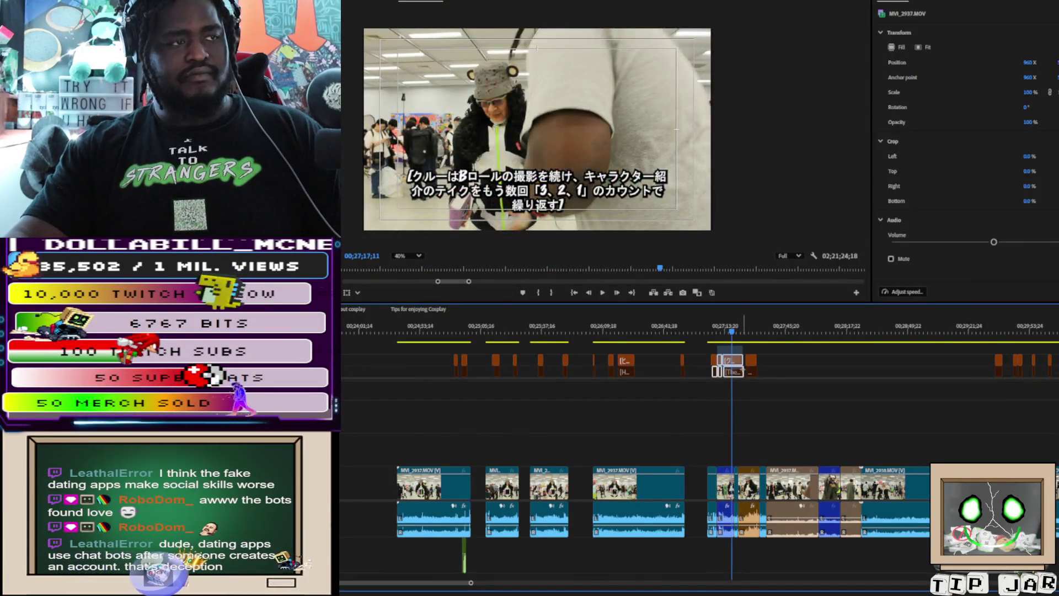
{"action": "left_click", "coordinate": [715, 354]}
{"action": "left_click", "coordinate": [717, 332]}
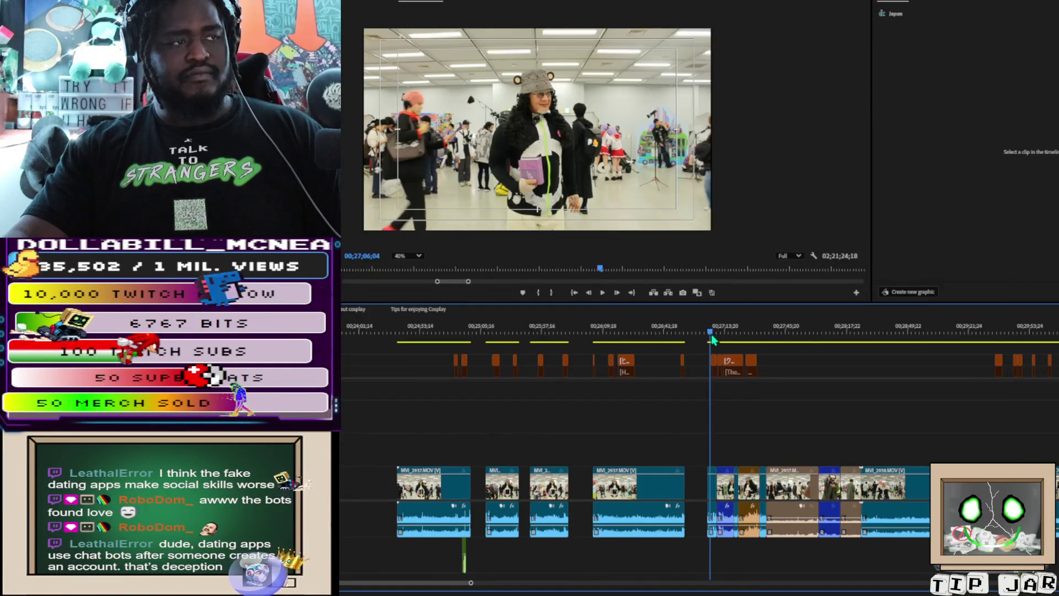
{"action": "left_click", "coordinate": [719, 332]}
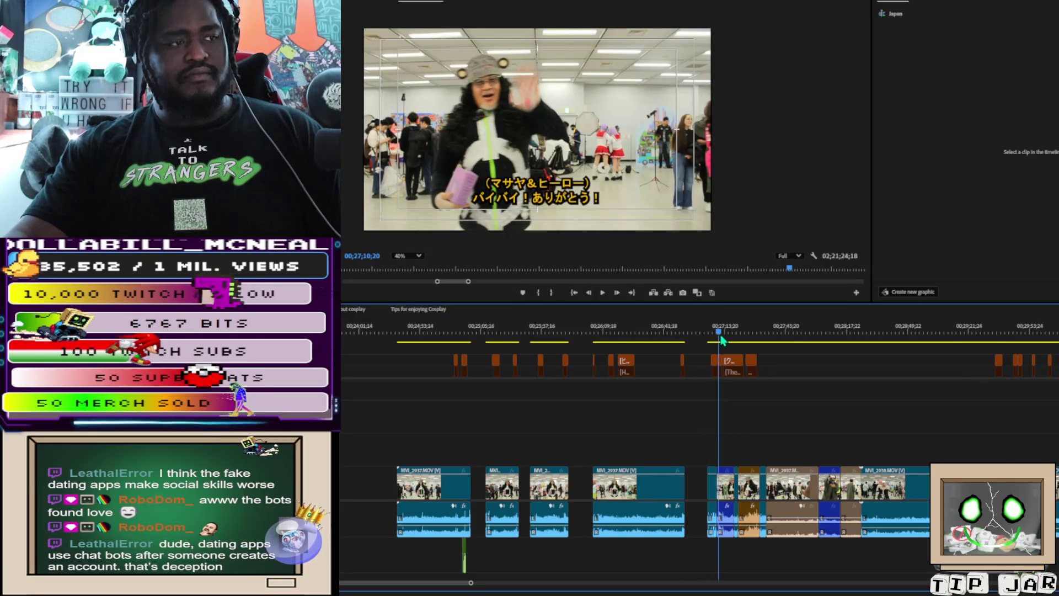
{"action": "mouse_move", "coordinate": [719, 348]}
{"action": "left_mouse_down"}
{"action": "mouse_move", "coordinate": [706, 354]}
{"action": "mouse_move", "coordinate": [752, 414]}
{"action": "mouse_move", "coordinate": [763, 466]}
{"action": "left_mouse_up"}
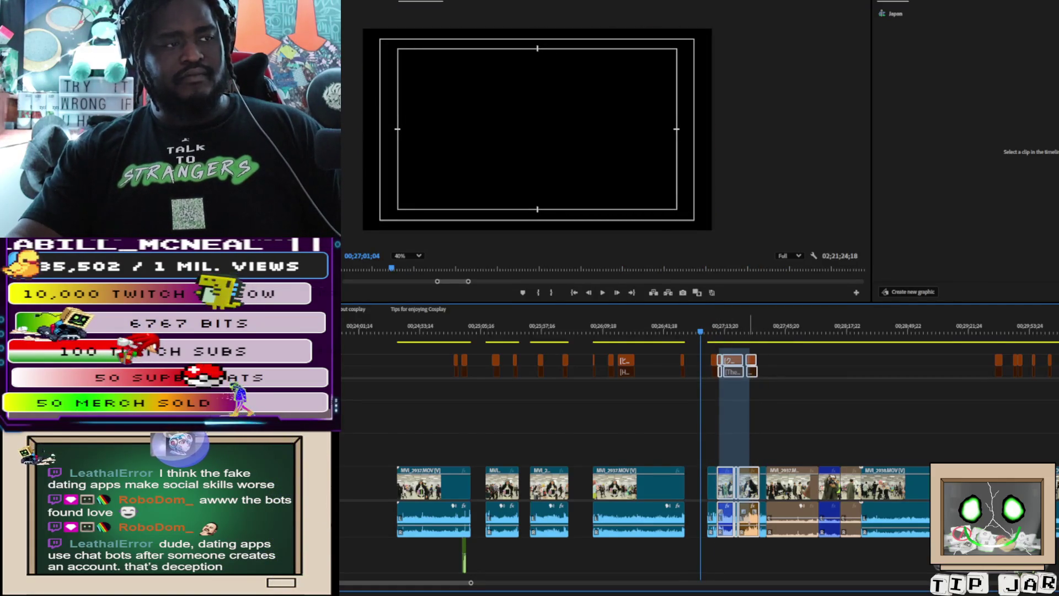
{"action": "left_click_drag", "start_coordinate": [756, 466], "coordinate": [756, 466]}
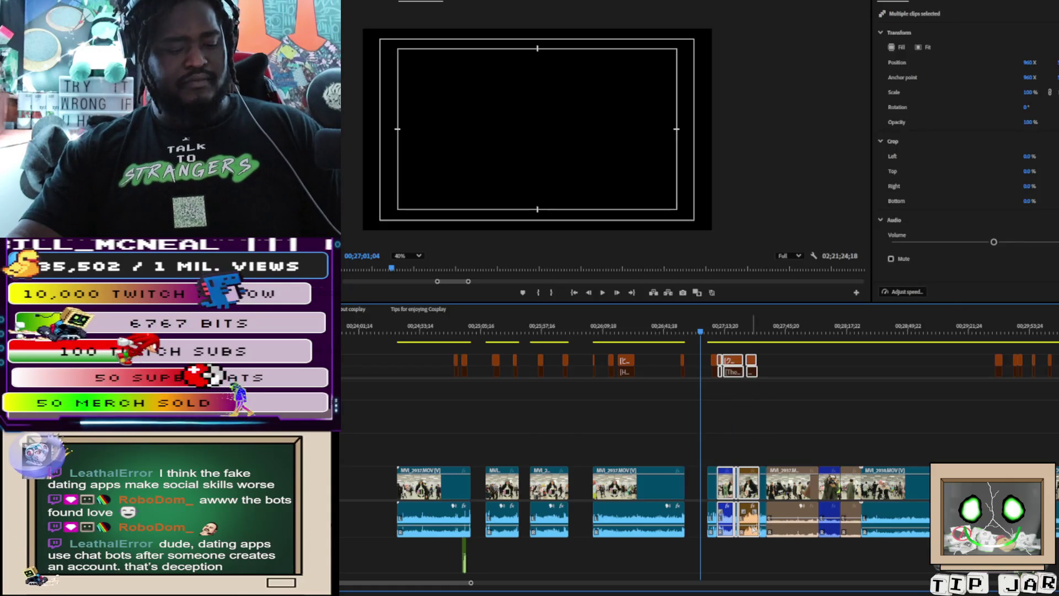
{"action": "key", "text": "Delete"}
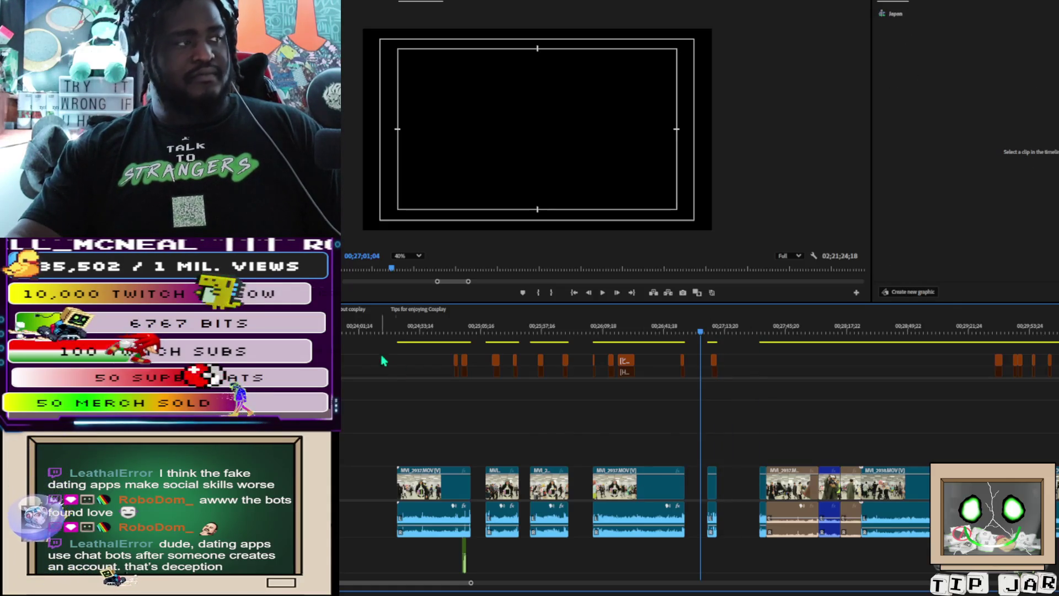
Step: Step through the edit points to review the new gaps
{"action": "left_click", "coordinate": [600, 268]}
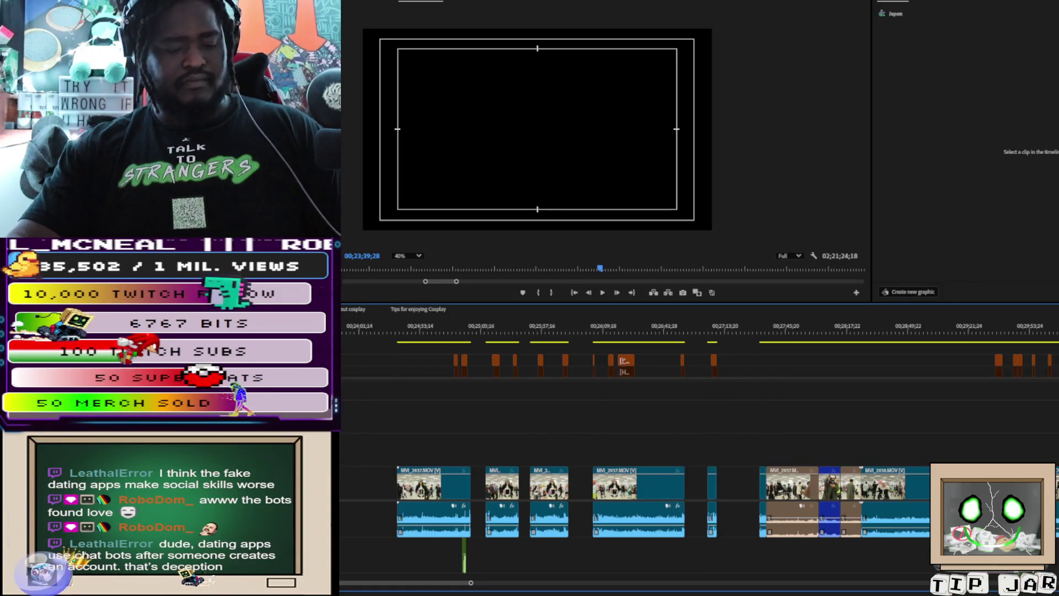
{"action": "key", "text": "Down"}
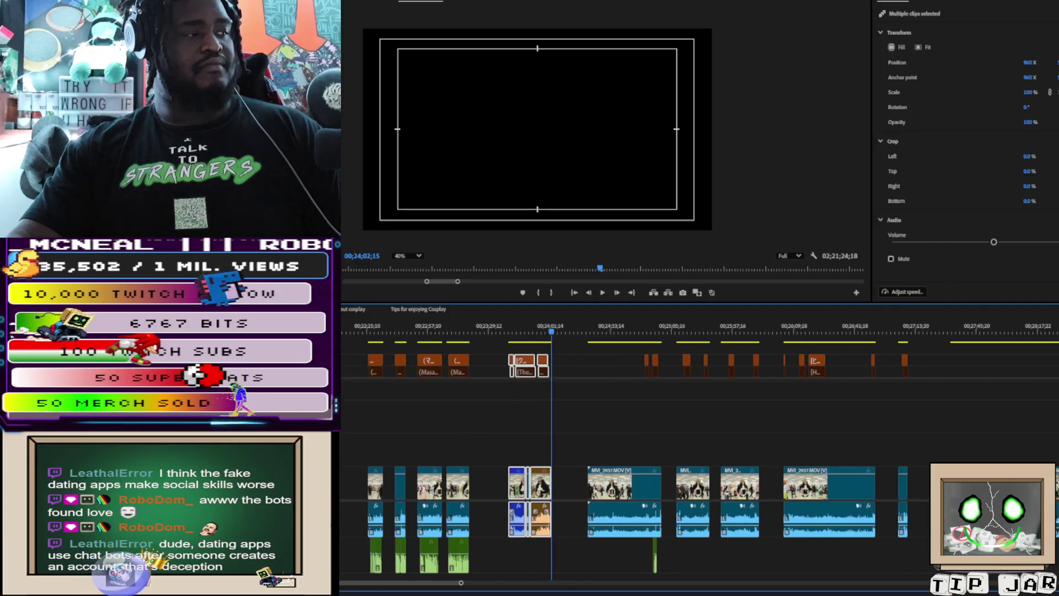
{"action": "key", "text": "Up"}
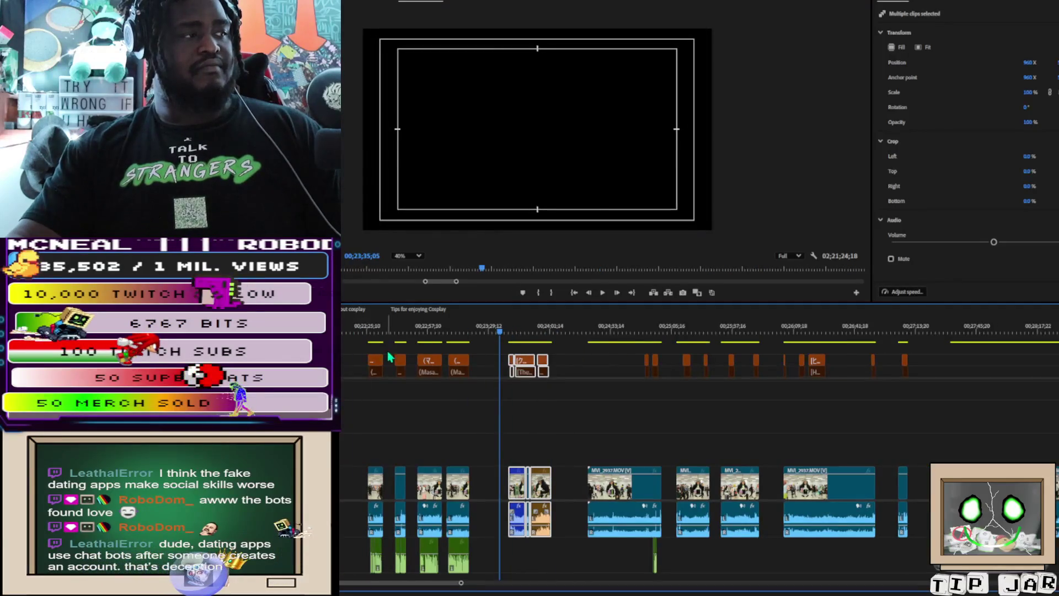
{"action": "key", "text": "Up"}
{"action": "key", "text": "Down"}
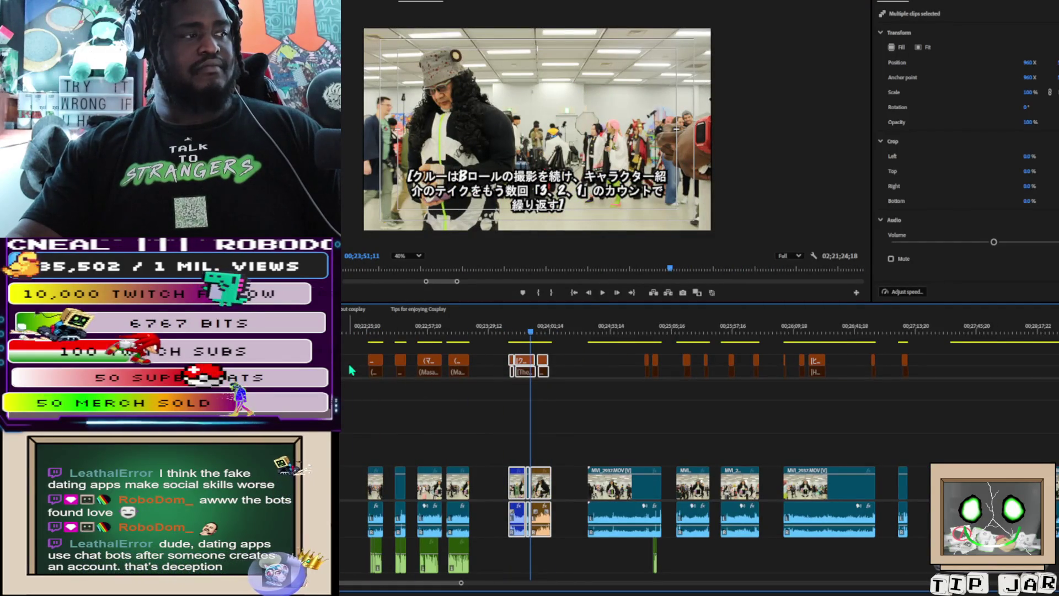
Step: Slide the selected clips left to close the gap and adjust the audio track heights
{"action": "left_click", "coordinate": [360, 356]}
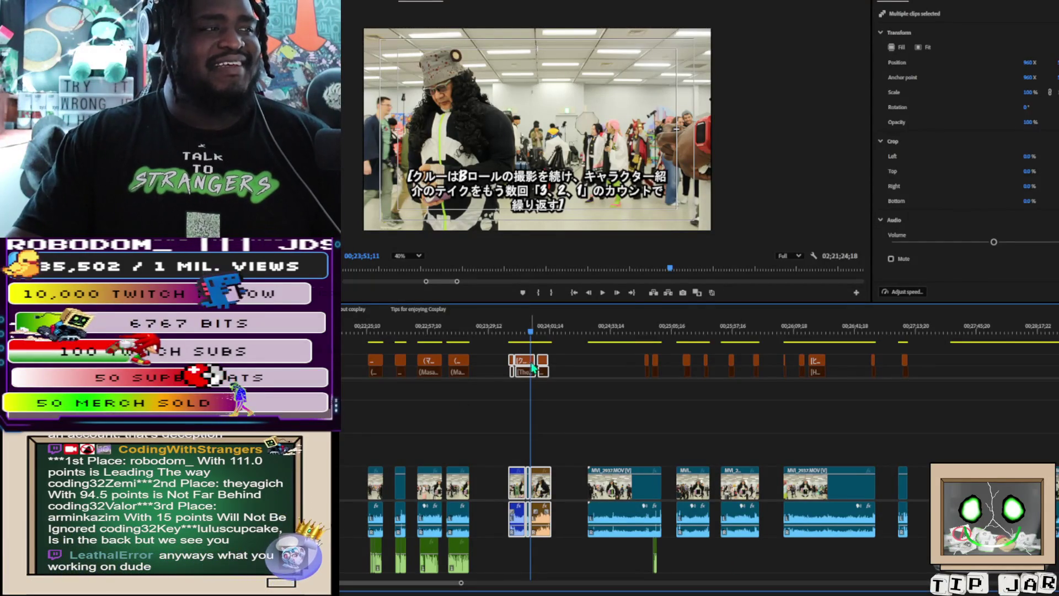
{"action": "left_click_drag", "start_coordinate": [528, 364], "coordinate": [506, 362]}
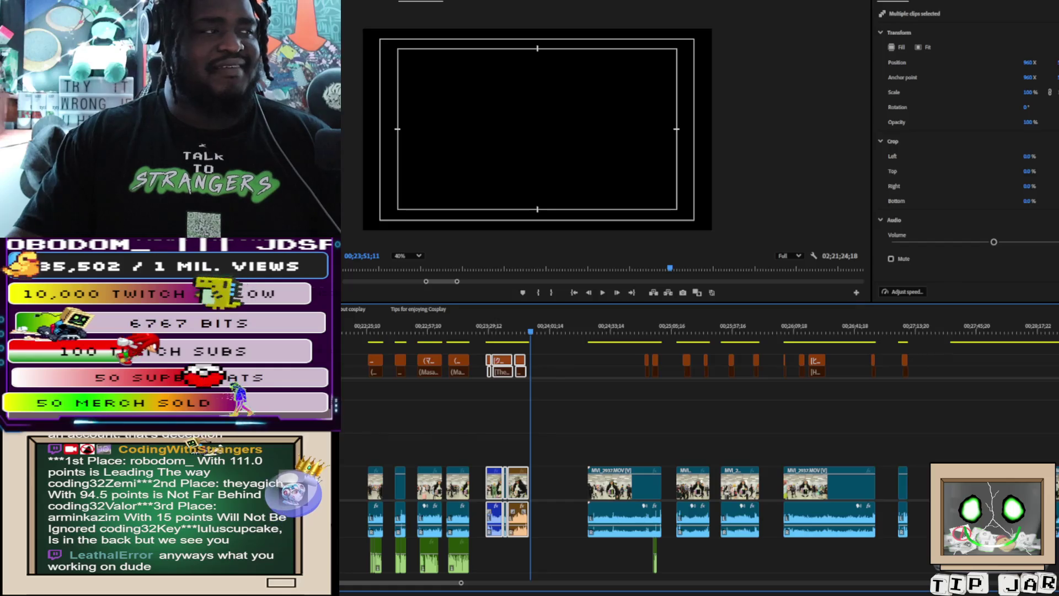
{"action": "mouse_move", "coordinate": [350, 351]}
{"action": "left_mouse_down"}
{"action": "mouse_move", "coordinate": [545, 433]}
{"action": "mouse_move", "coordinate": [535, 579]}
{"action": "mouse_move", "coordinate": [532, 428]}
{"action": "mouse_move", "coordinate": [552, 579]}
{"action": "mouse_move", "coordinate": [546, 457]}
{"action": "left_mouse_up"}
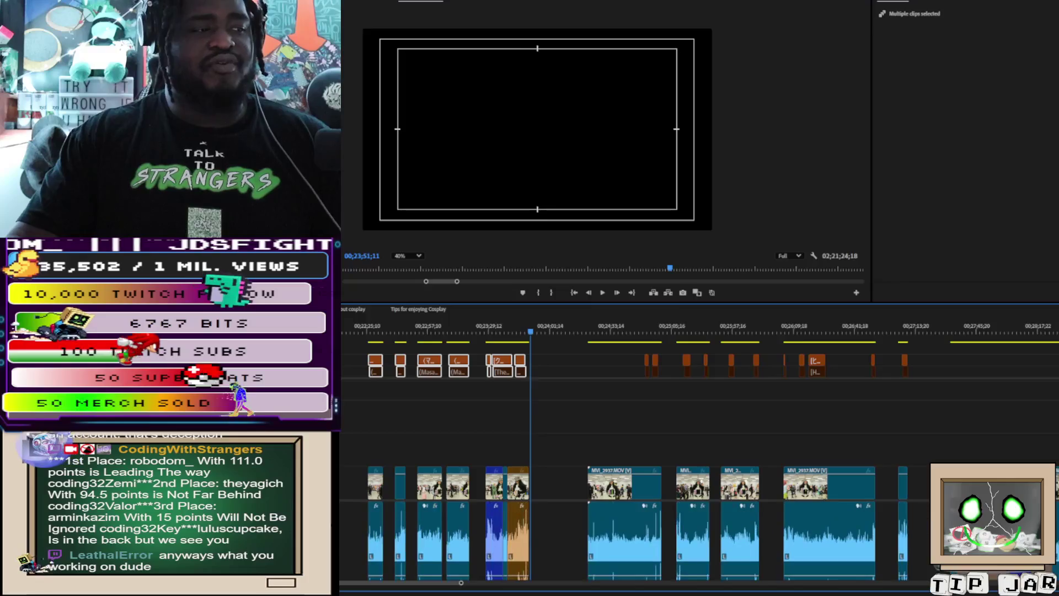
{"action": "key", "text": "alt+equal"}
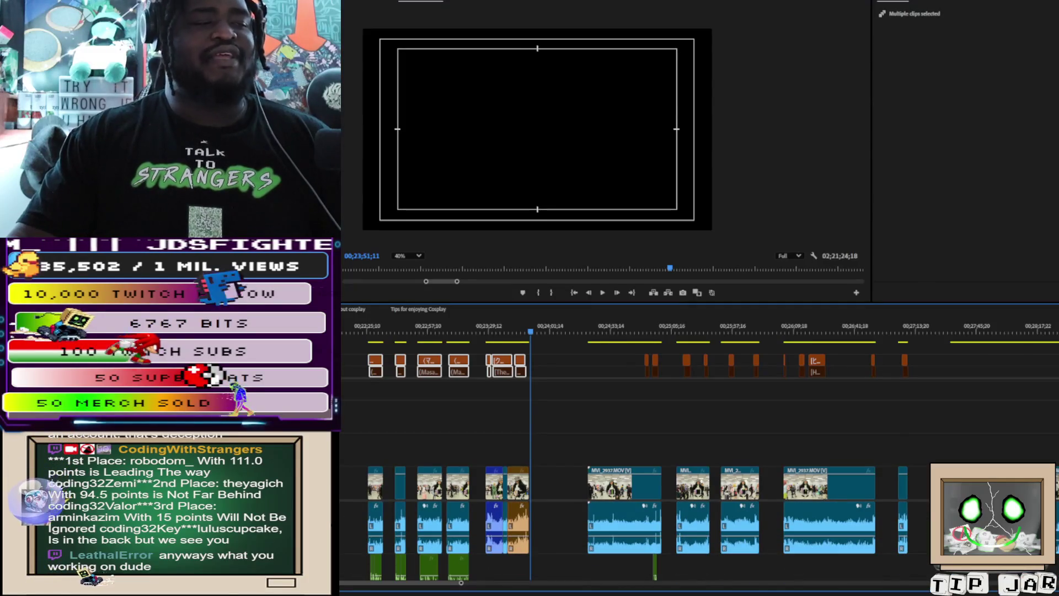
{"action": "key", "text": "alt+equal"}
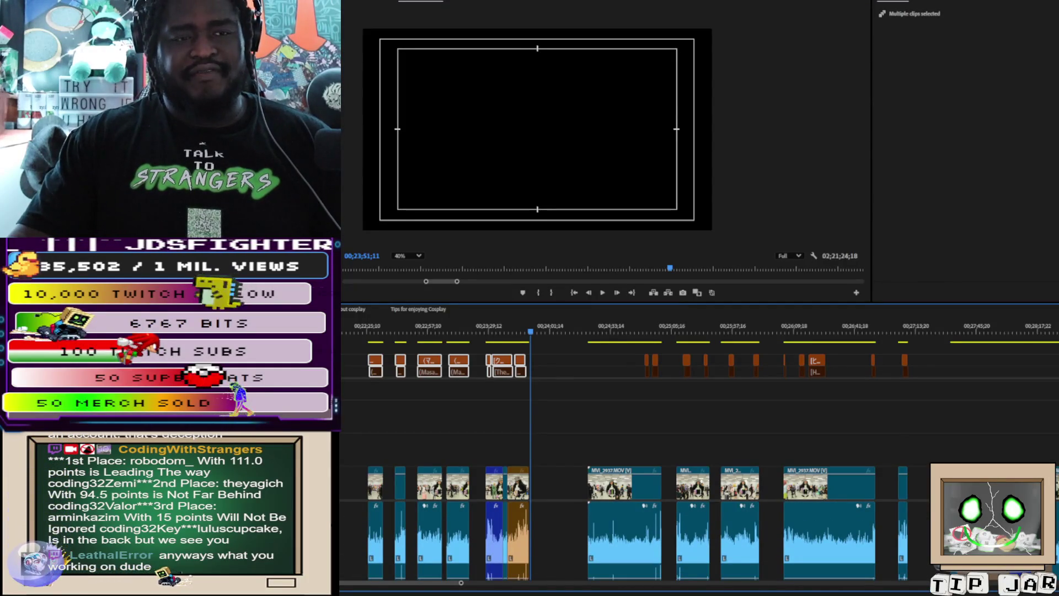
{"action": "key", "text": "alt+minus"}
{"action": "key", "text": "alt+minus"}
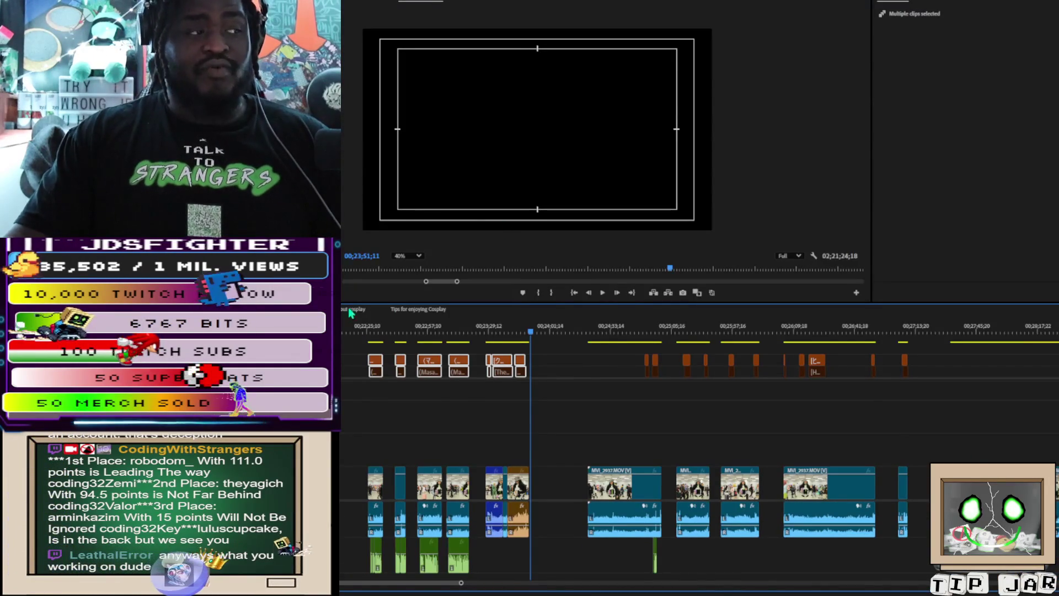
Step: Cut every clip before 00;23;51;11 and move the playhead to 02;21;24;18
{"action": "mouse_move", "coordinate": [342, 350]}
{"action": "left_mouse_down"}
{"action": "mouse_move", "coordinate": [531, 568]}
{"action": "mouse_move", "coordinate": [555, 564]}
{"action": "left_mouse_up"}
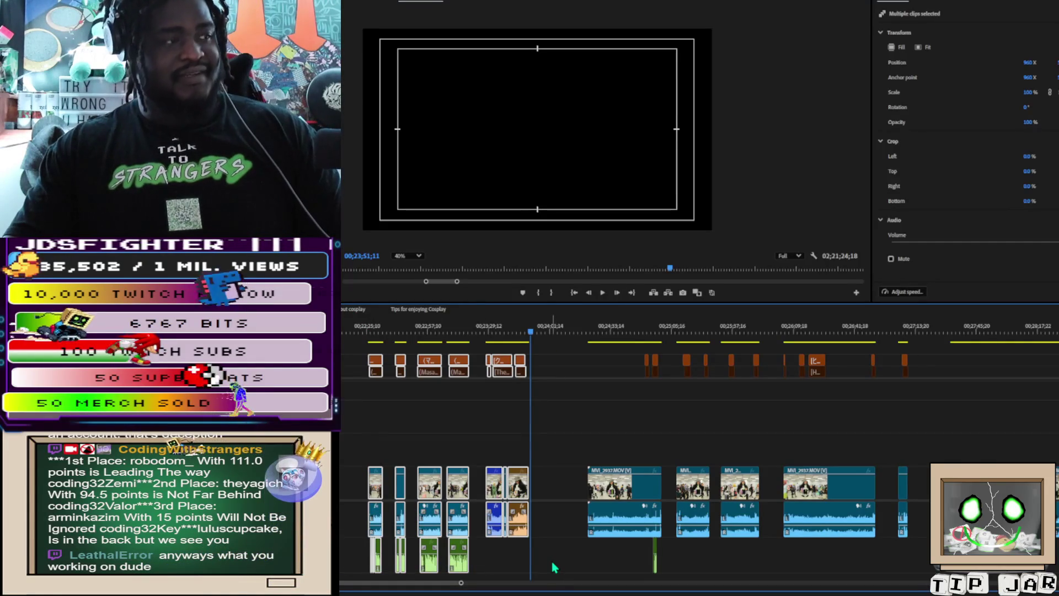
{"action": "key", "text": "Delete"}
{"action": "mouse_move", "coordinate": [425, 589]}
{"action": "left_mouse_down"}
{"action": "mouse_move", "coordinate": [998, 586]}
{"action": "mouse_move", "coordinate": [963, 585]}
{"action": "left_mouse_up"}
{"action": "left_click", "coordinate": [899, 329]}
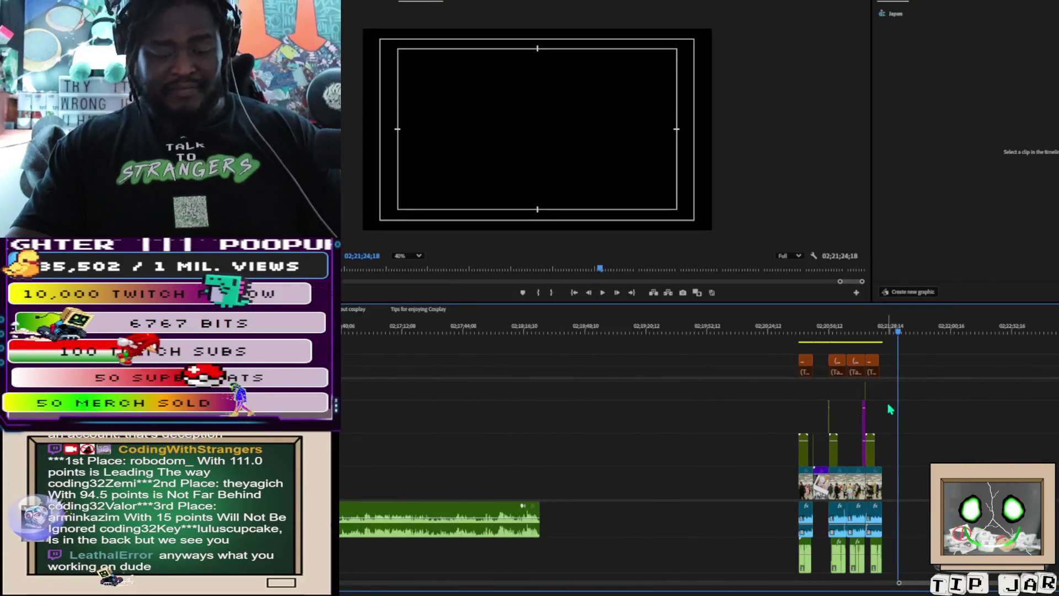
Step: Paste the cut clips at 02;21;24;18 and nudge them slightly left
{"action": "key", "text": "ctrl+v"}
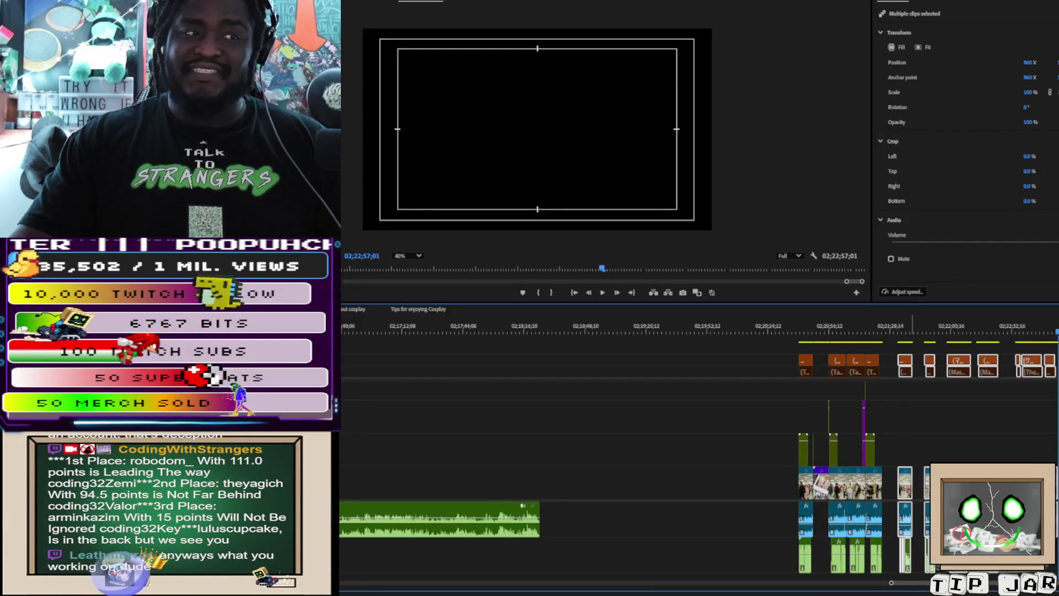
{"action": "left_click_drag", "start_coordinate": [963, 367], "coordinate": [951, 368]}
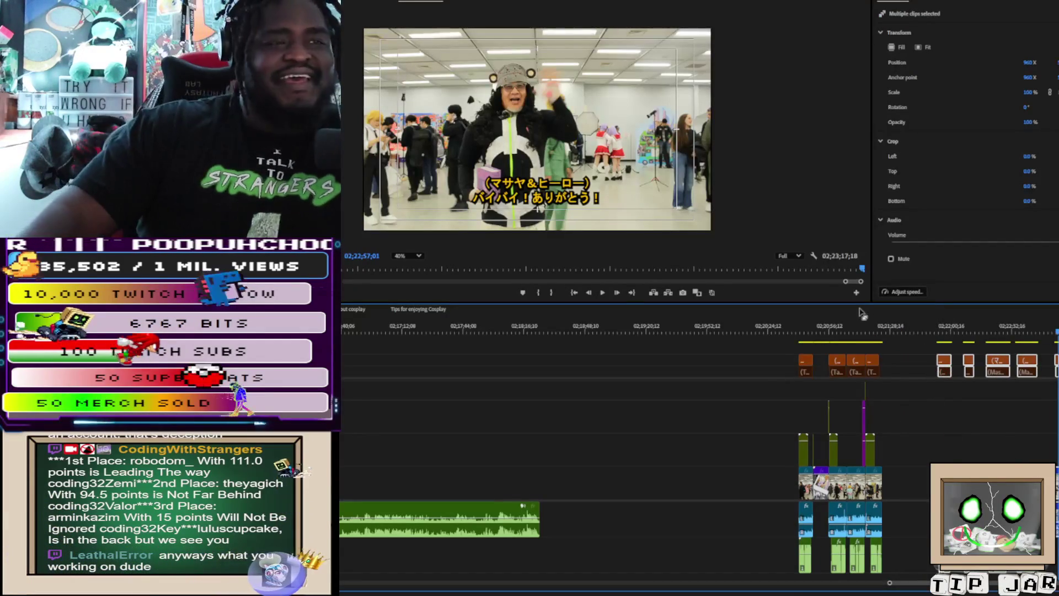
{"action": "left_click_drag", "start_coordinate": [917, 589], "coordinate": [367, 583]}
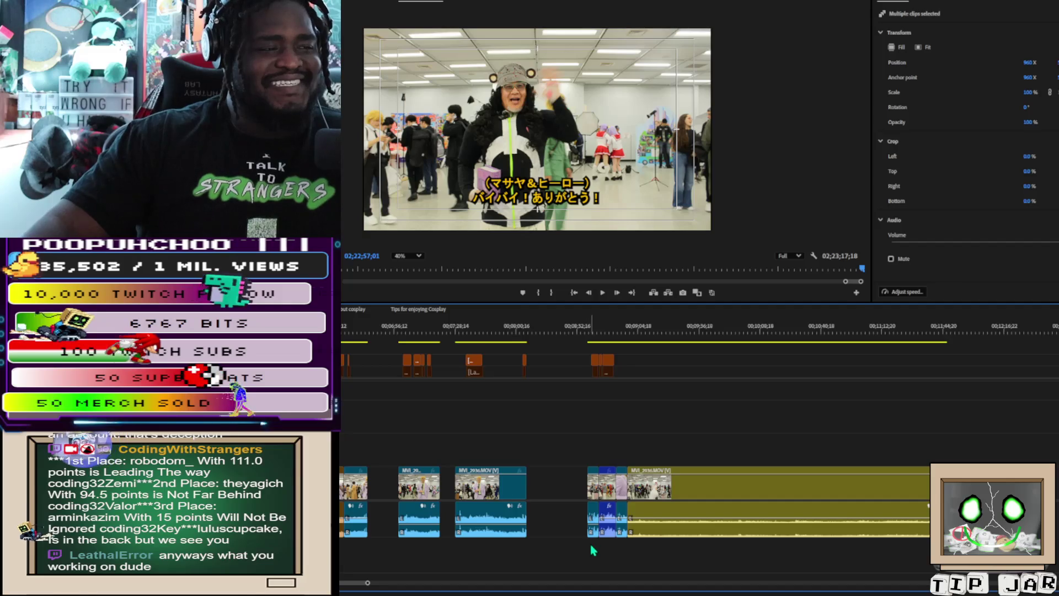
Step: Remove the caption, video and audio pieces just before 00;09;00;24, leaving a gap before MVI_2936.MOV
{"action": "left_click_drag", "start_coordinate": [582, 326], "coordinate": [607, 346]}
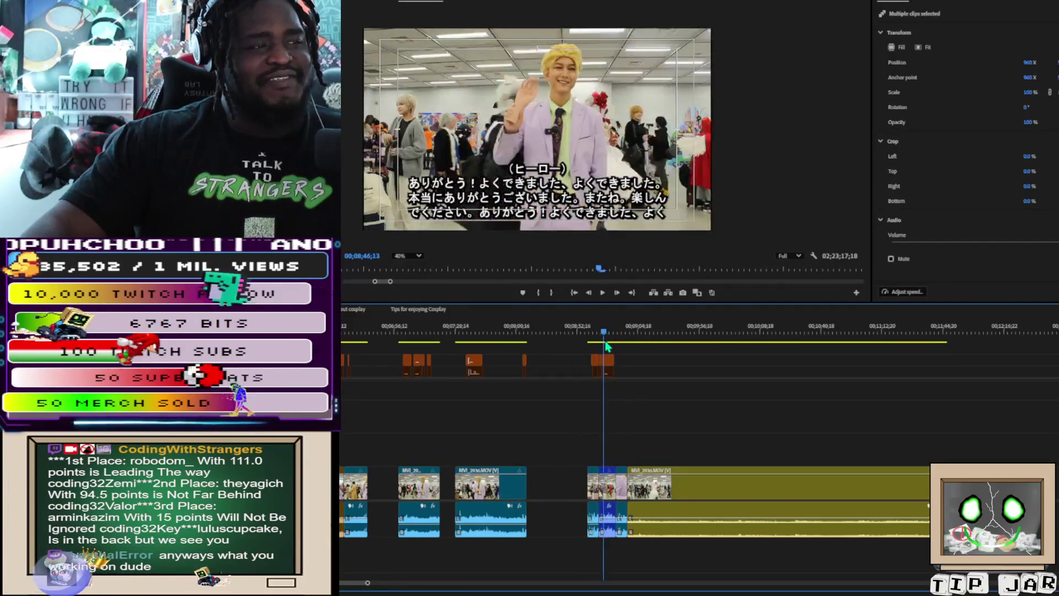
{"action": "key", "text": "Down"}
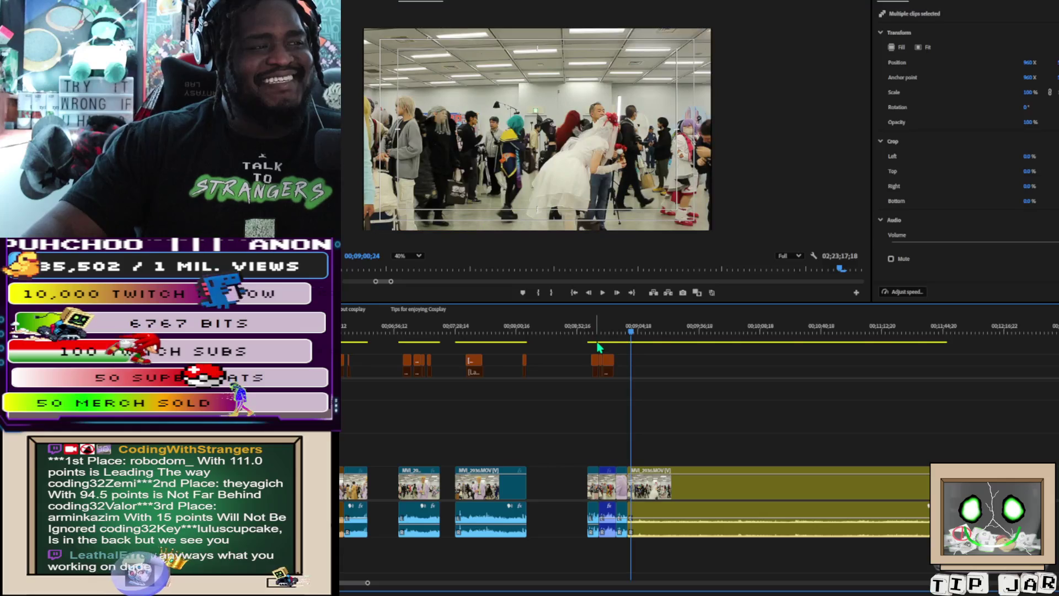
{"action": "mouse_move", "coordinate": [601, 352]}
{"action": "left_mouse_down"}
{"action": "mouse_move", "coordinate": [613, 537]}
{"action": "mouse_move", "coordinate": [611, 503]}
{"action": "left_mouse_up"}
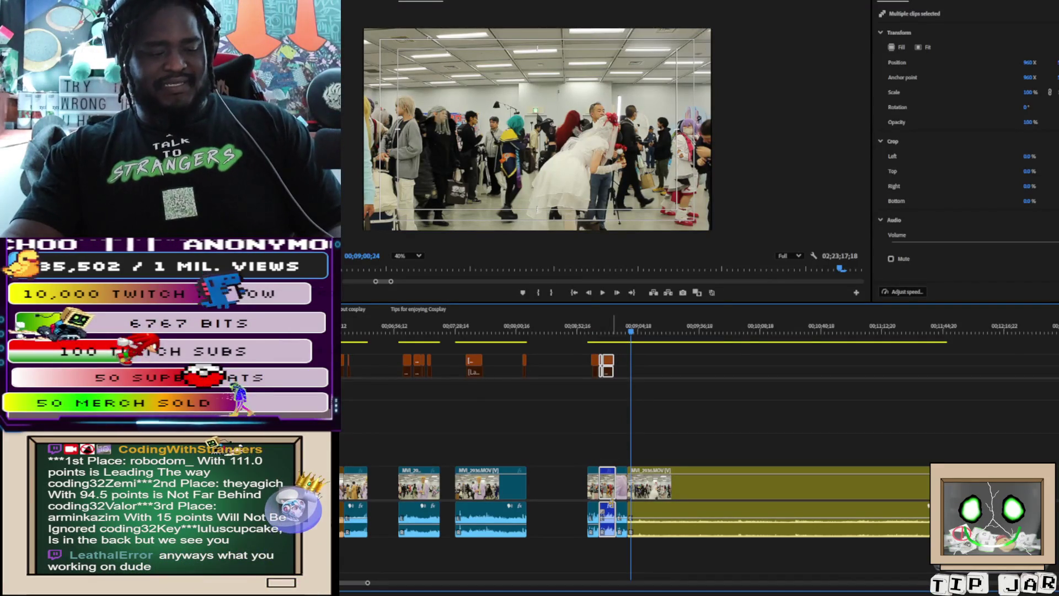
{"action": "key", "text": "Delete"}
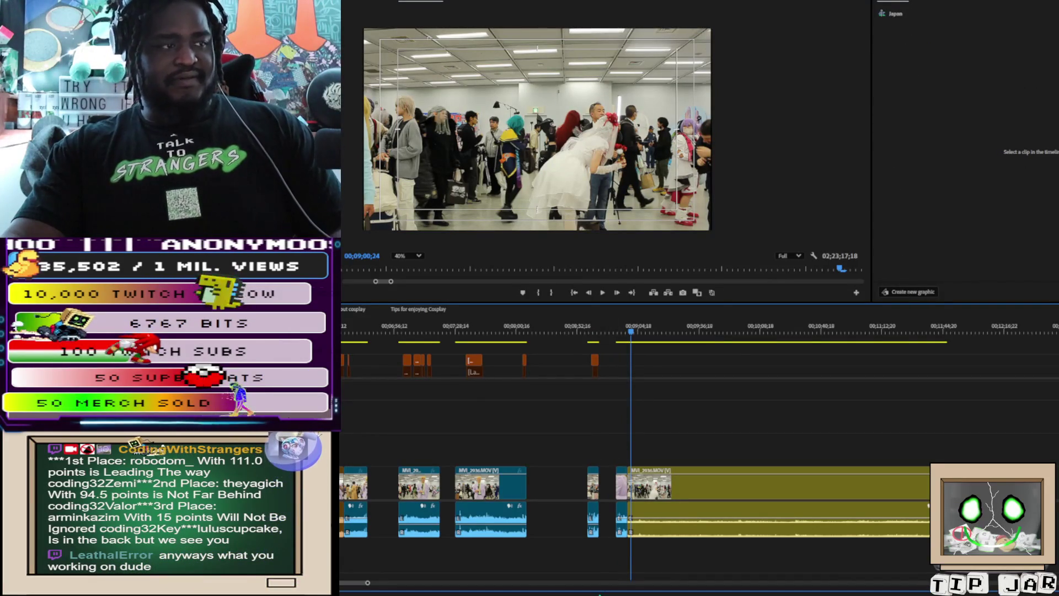
{"action": "left_click_drag", "start_coordinate": [367, 583], "coordinate": [1015, 578]}
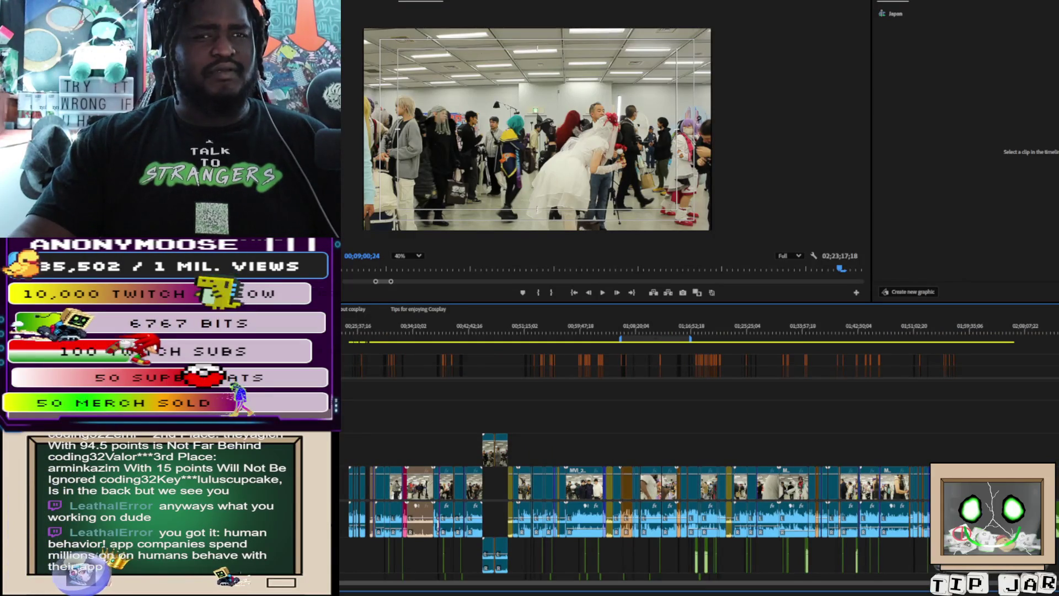
Step: Paste the cut captioned clip at 02;21;27;22 near the sequence end and deselect all clips
{"action": "left_click", "coordinate": [600, 268]}
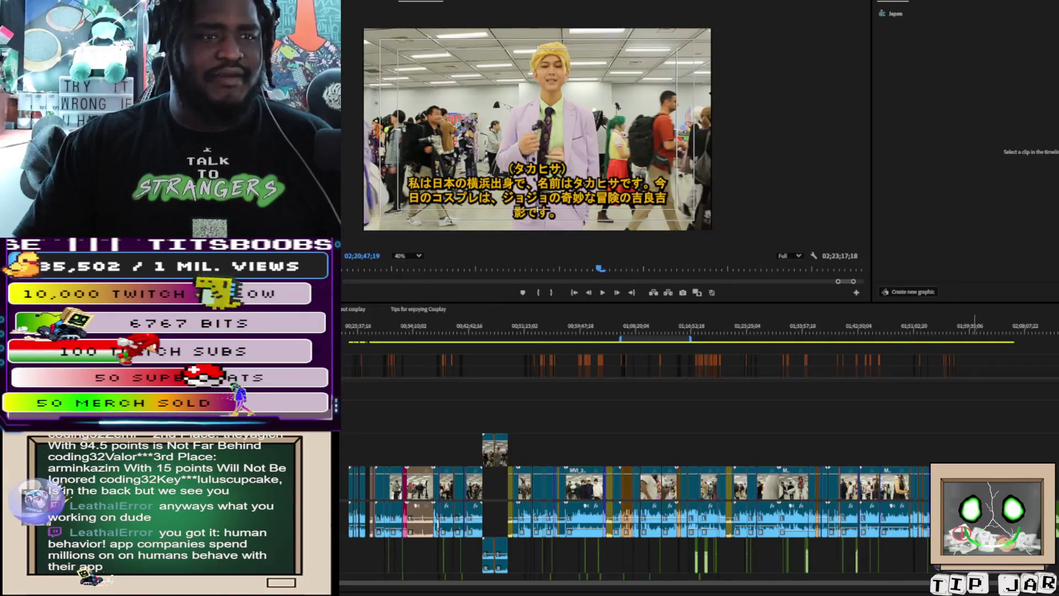
{"action": "key", "text": "Down"}
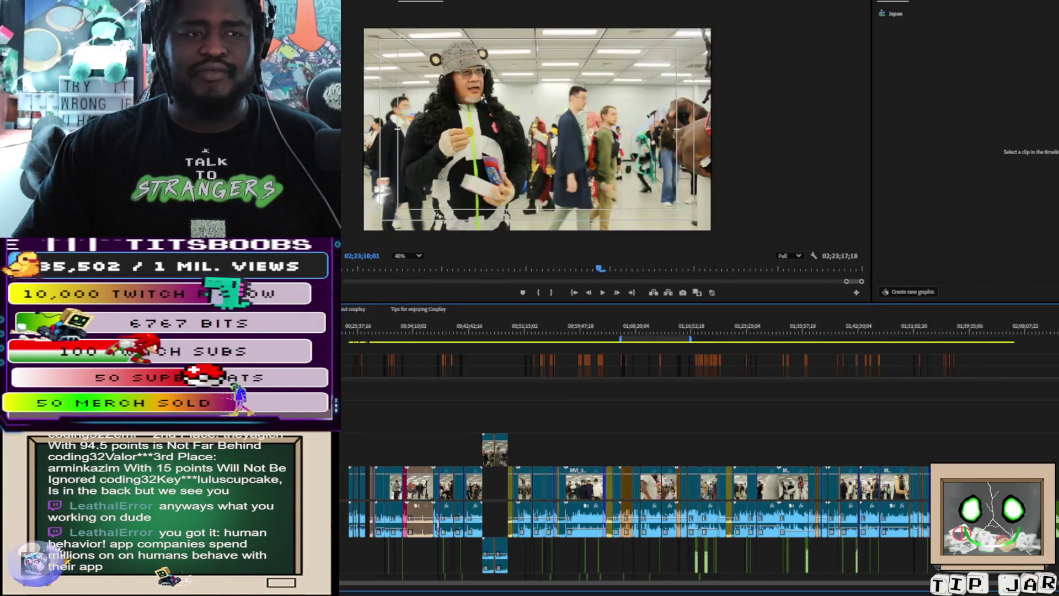
{"action": "key", "text": "="}
{"action": "key", "text": "="}
{"action": "key", "text": "="}
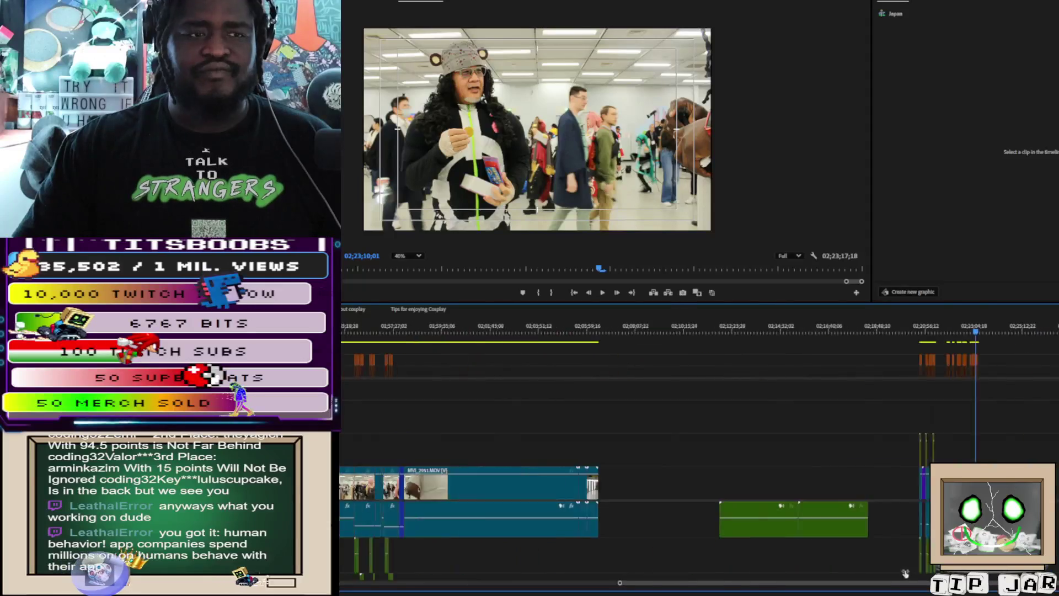
{"action": "key", "text": "="}
{"action": "key", "text": "="}
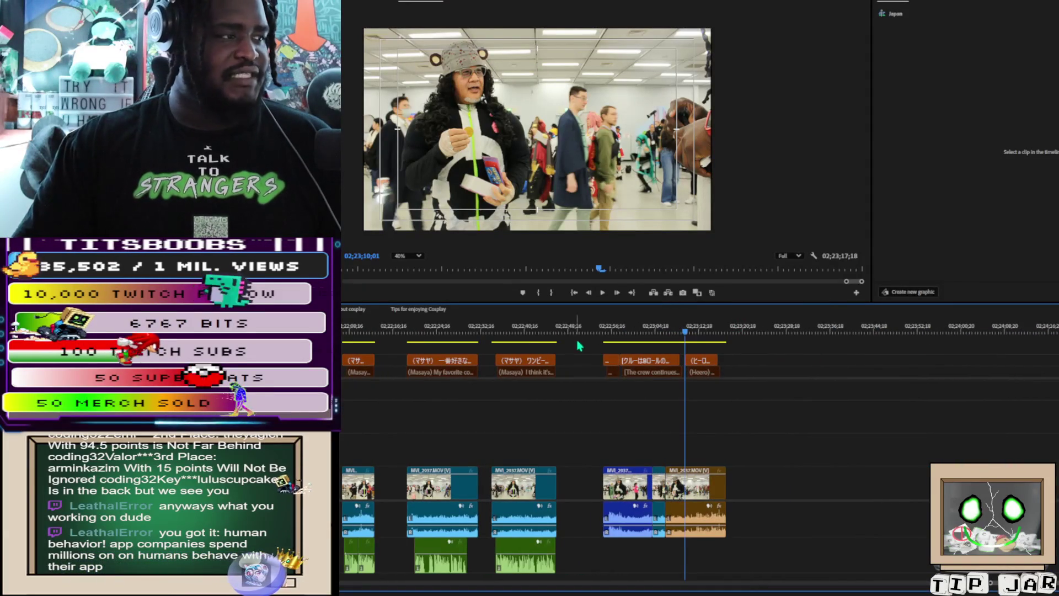
{"action": "scroll", "coordinate": [484, 357], "scroll_direction": "left", "scroll_amount": 2}
{"action": "scroll", "coordinate": [484, 357], "scroll_direction": "left", "scroll_amount": 6}
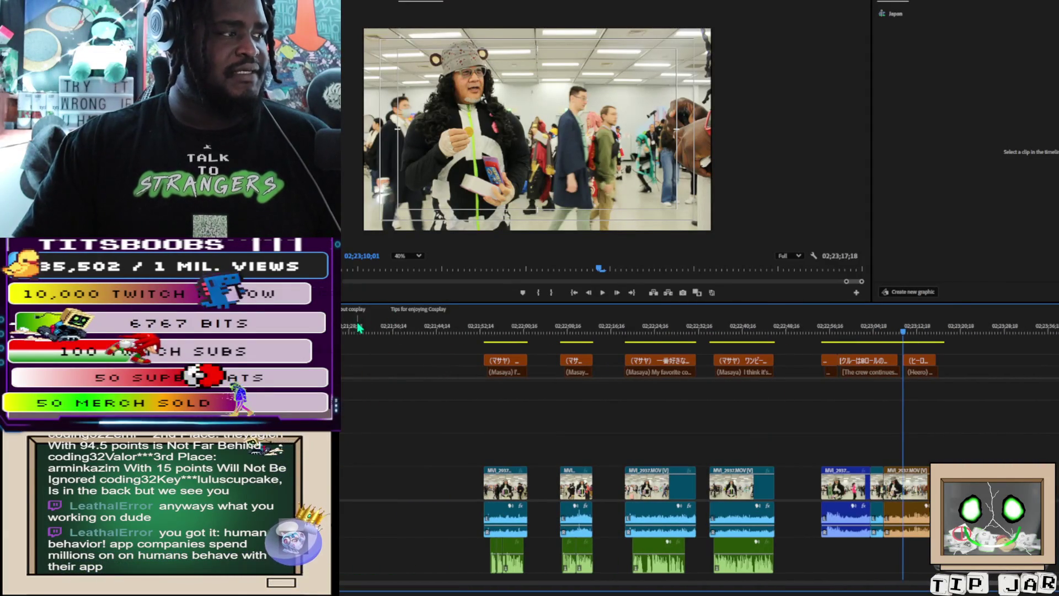
{"action": "left_click", "coordinate": [348, 332]}
{"action": "key", "text": "ctrl+v"}
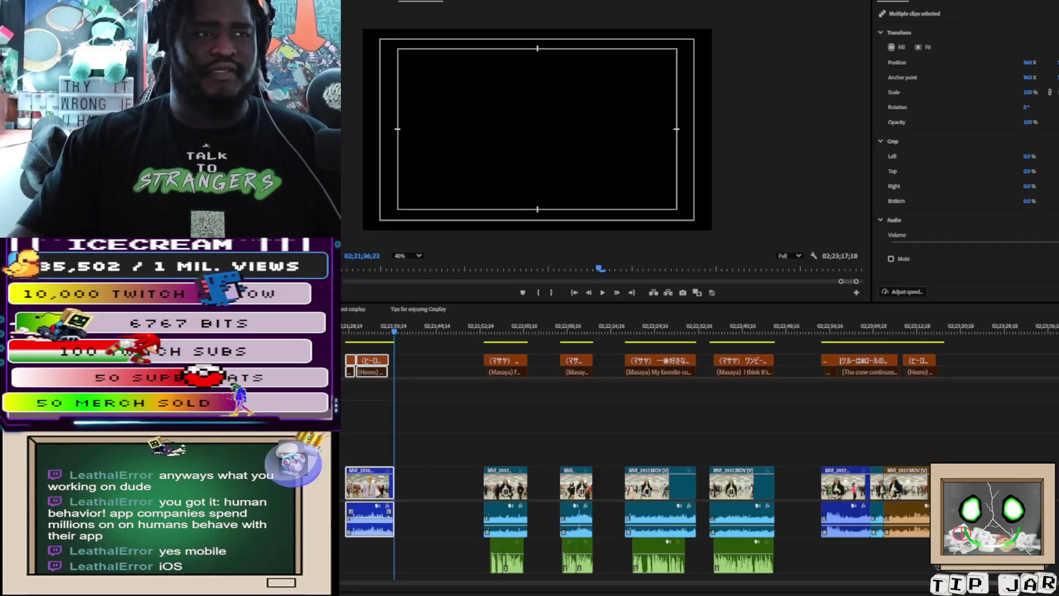
{"action": "key", "text": "ctrl+shift+a"}
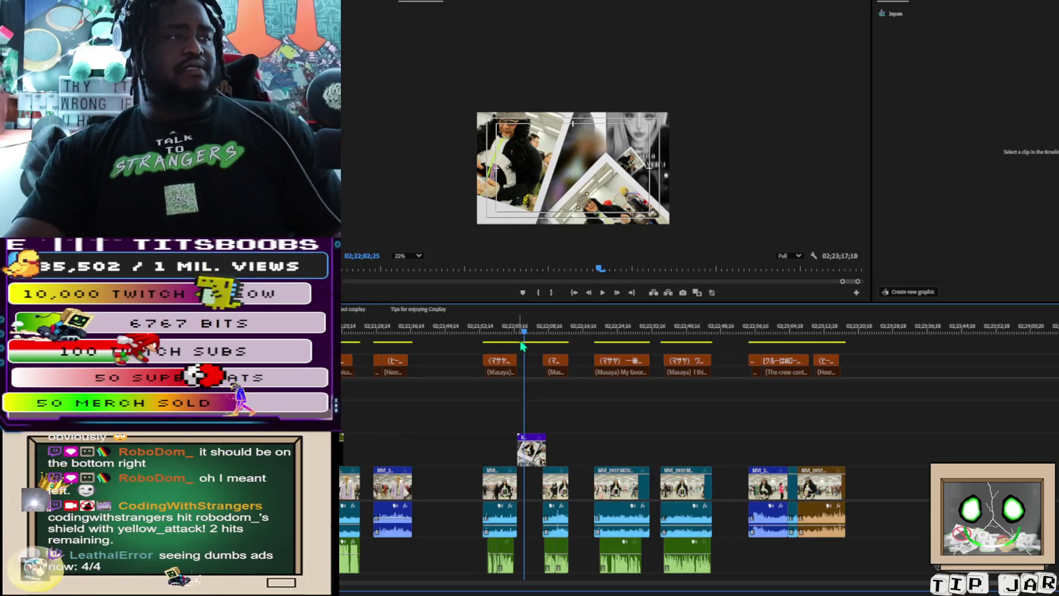
{"action": "left_click", "coordinate": [518, 330]}
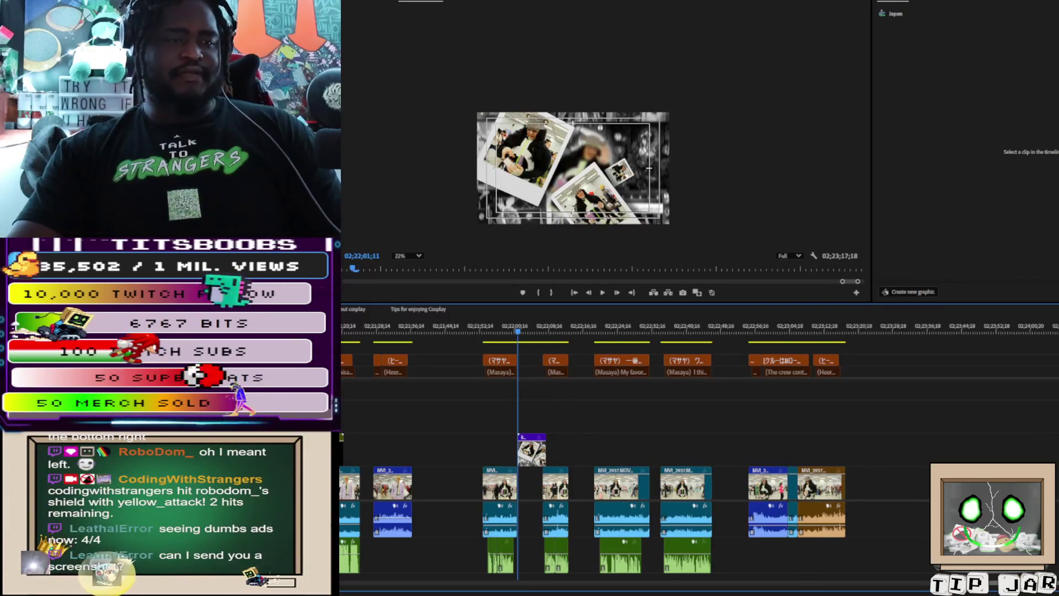
{"action": "key", "text": "space"}
{"action": "key", "text": "equal"}
{"action": "key", "text": "equal"}
{"action": "key", "text": "equal"}
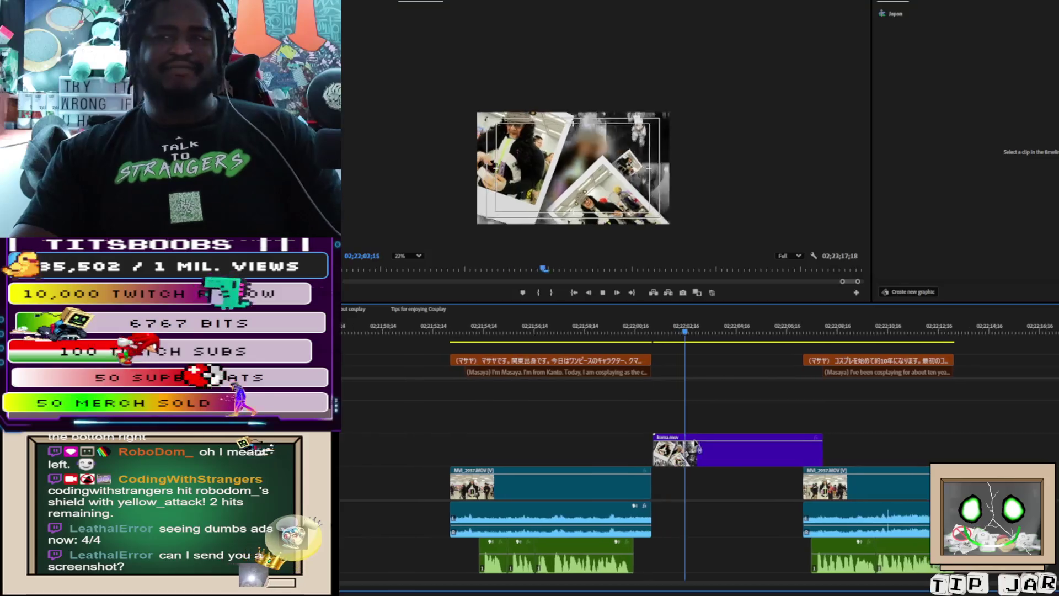
{"action": "scroll", "coordinate": [570, 170], "scroll_direction": "up", "scroll_amount": 3}
{"action": "scroll", "coordinate": [575, 185], "scroll_direction": "down", "scroll_amount": 2}
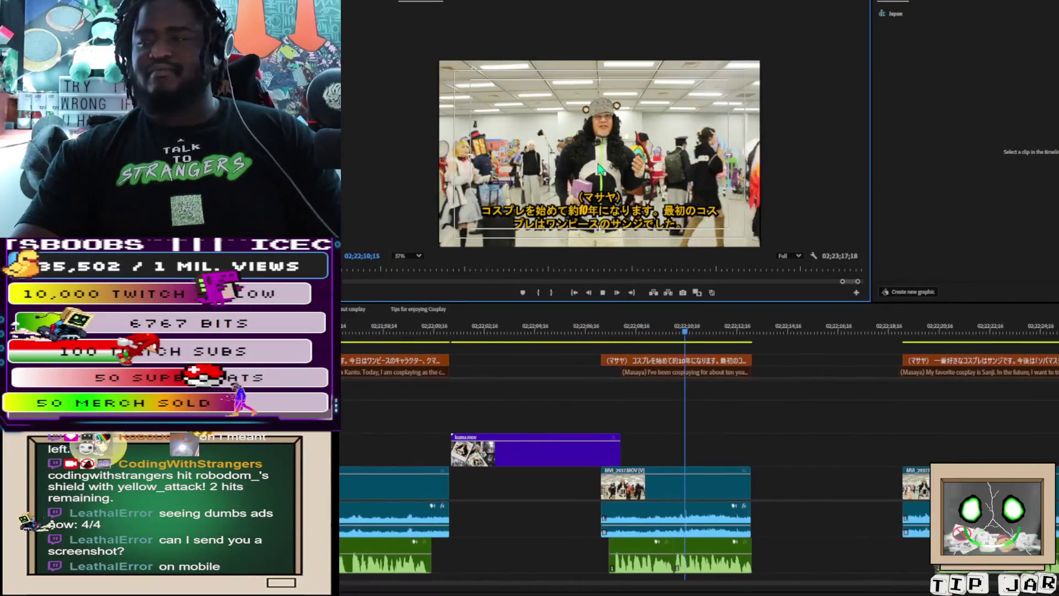
{"action": "key", "text": "space"}
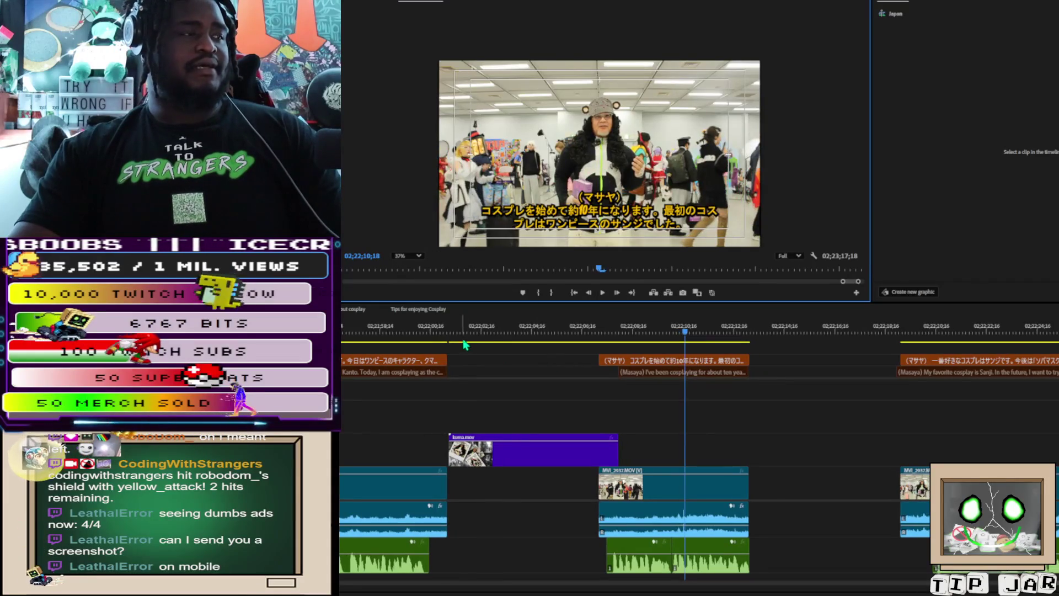
{"action": "left_click", "coordinate": [458, 343]}
{"action": "scroll", "coordinate": [449, 352], "scroll_direction": "up", "scroll_amount": 5}
{"action": "key", "text": "space"}
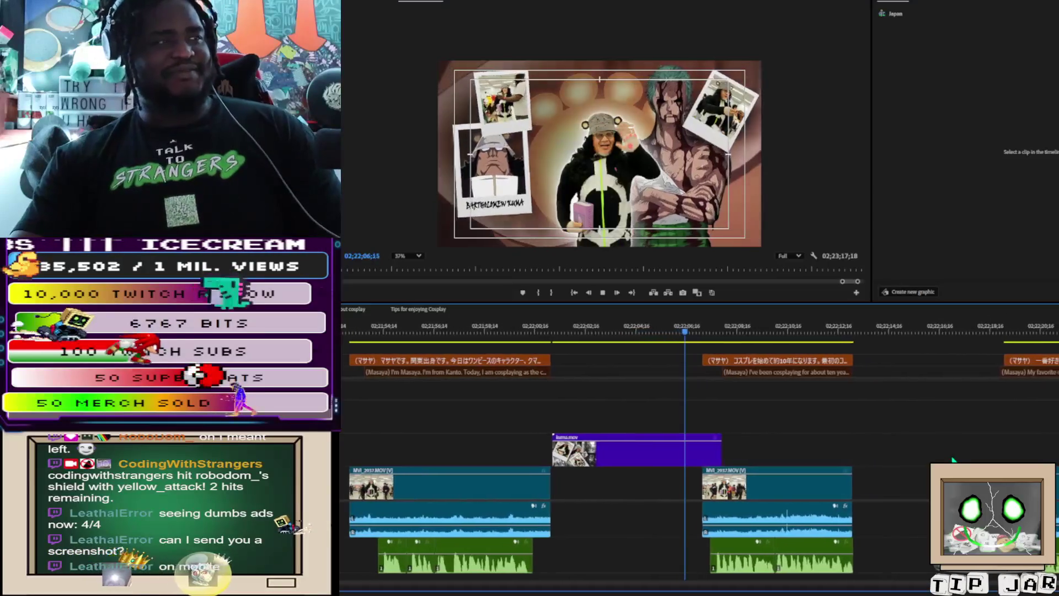
{"action": "key", "text": "space"}
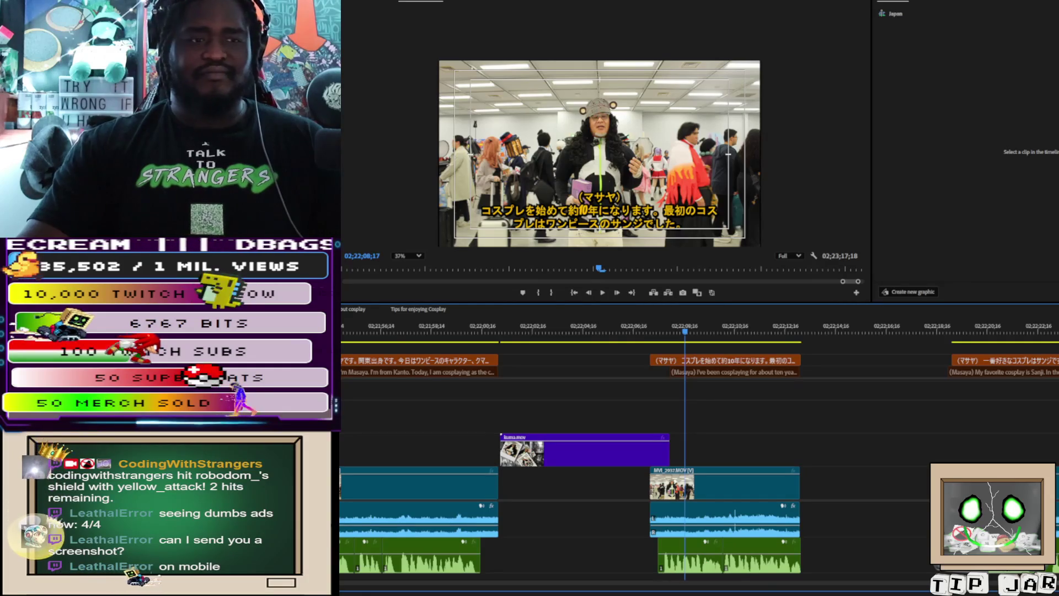
{"action": "key", "text": "minus"}
{"action": "key", "text": "minus"}
{"action": "key", "text": "minus"}
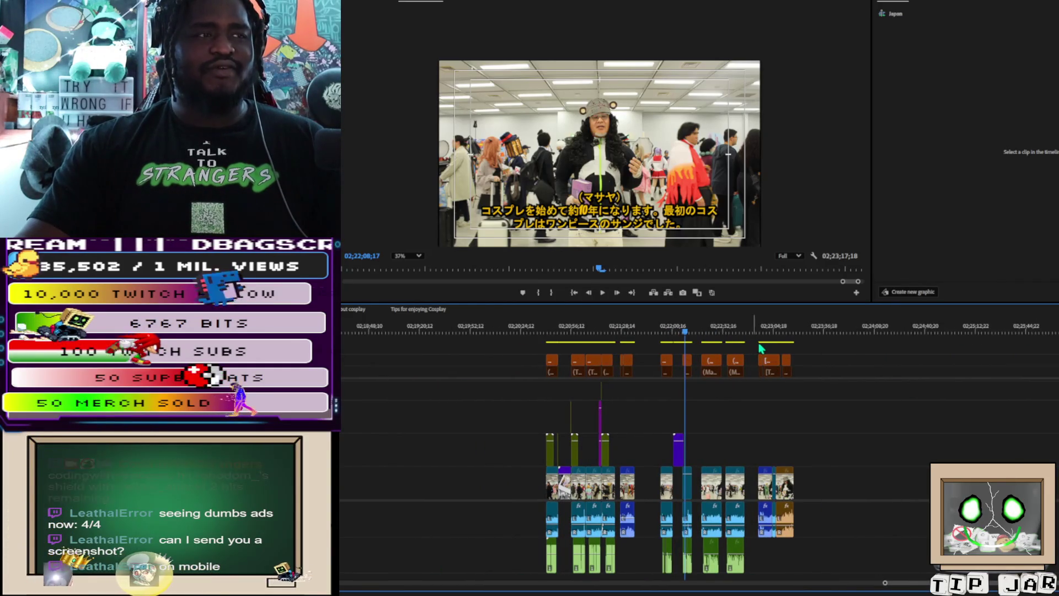
Step: Return to 00;29;45, briefly play the self-introduction, and zoom in on the caption track
{"action": "left_click", "coordinate": [828, 332]}
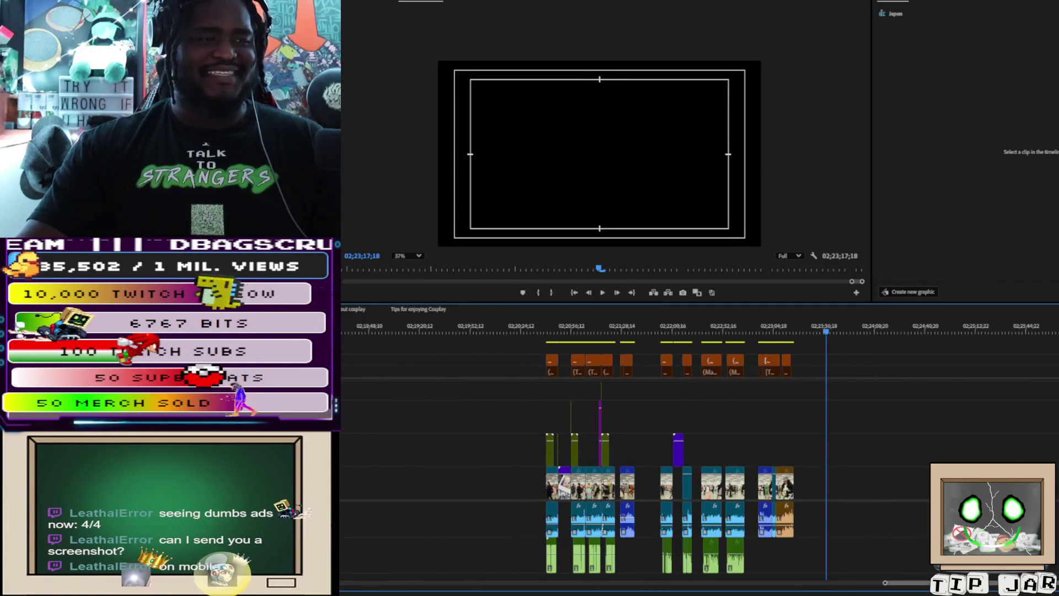
{"action": "scroll", "coordinate": [565, 573], "scroll_direction": "up", "scroll_amount": 10}
{"action": "scroll", "coordinate": [565, 572], "scroll_direction": "up", "scroll_amount": 8}
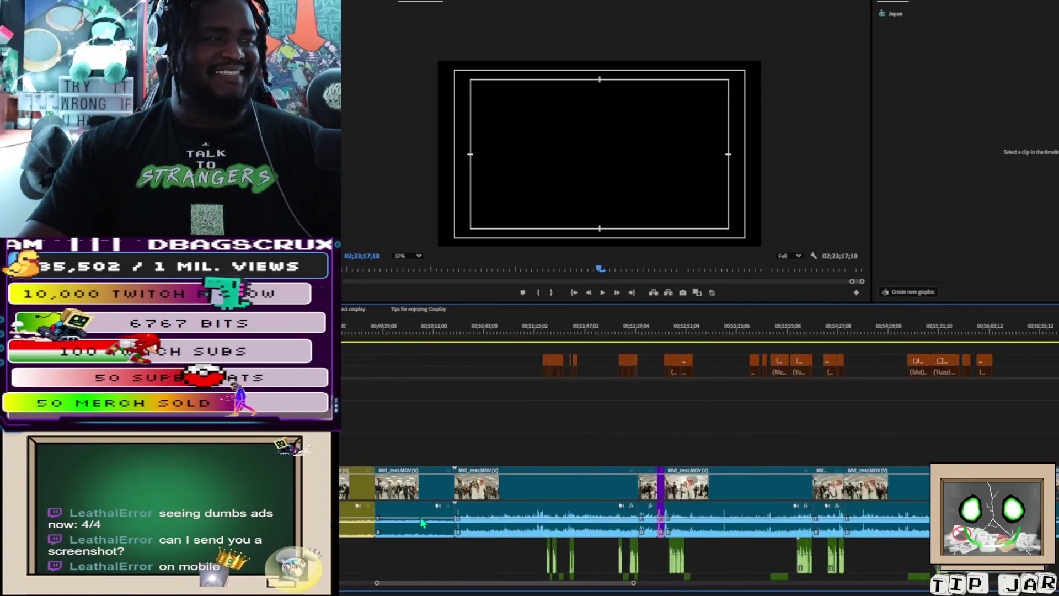
{"action": "scroll", "coordinate": [344, 471], "scroll_direction": "up", "scroll_amount": 5}
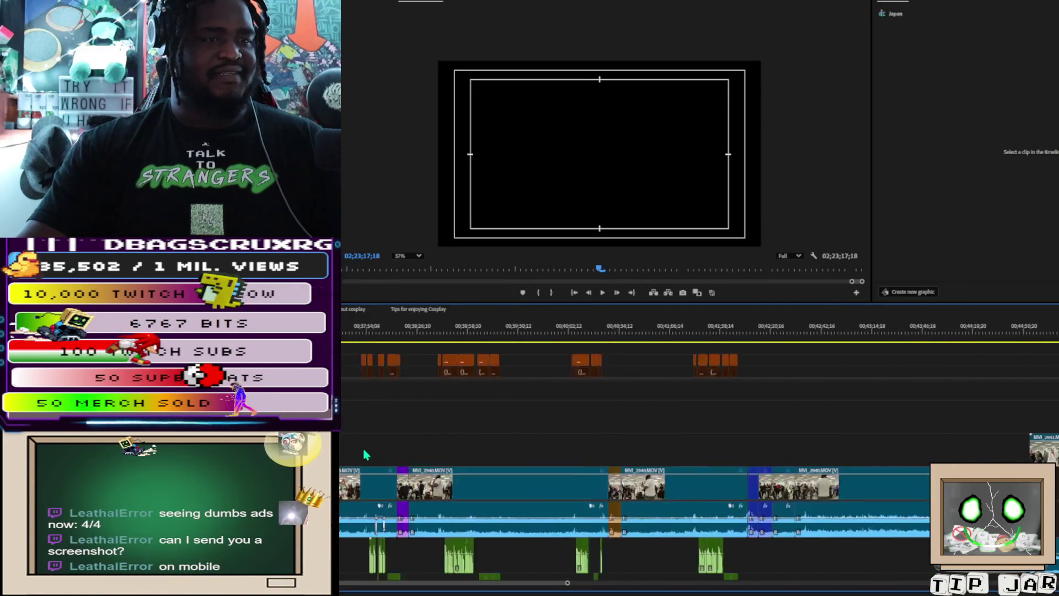
{"action": "scroll", "coordinate": [634, 496], "scroll_direction": "up", "scroll_amount": 2}
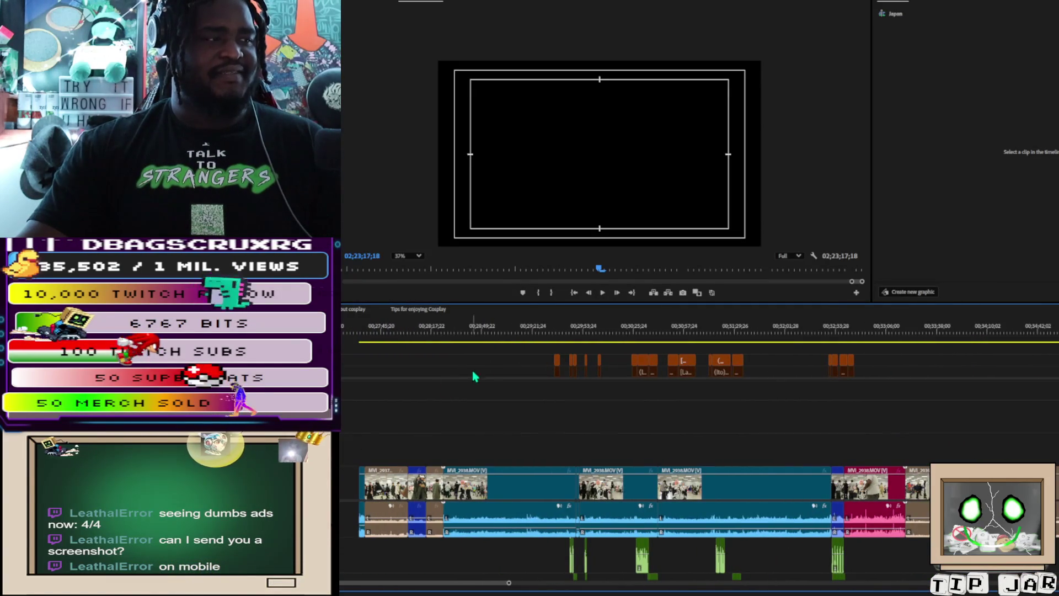
{"action": "key", "text": "space"}
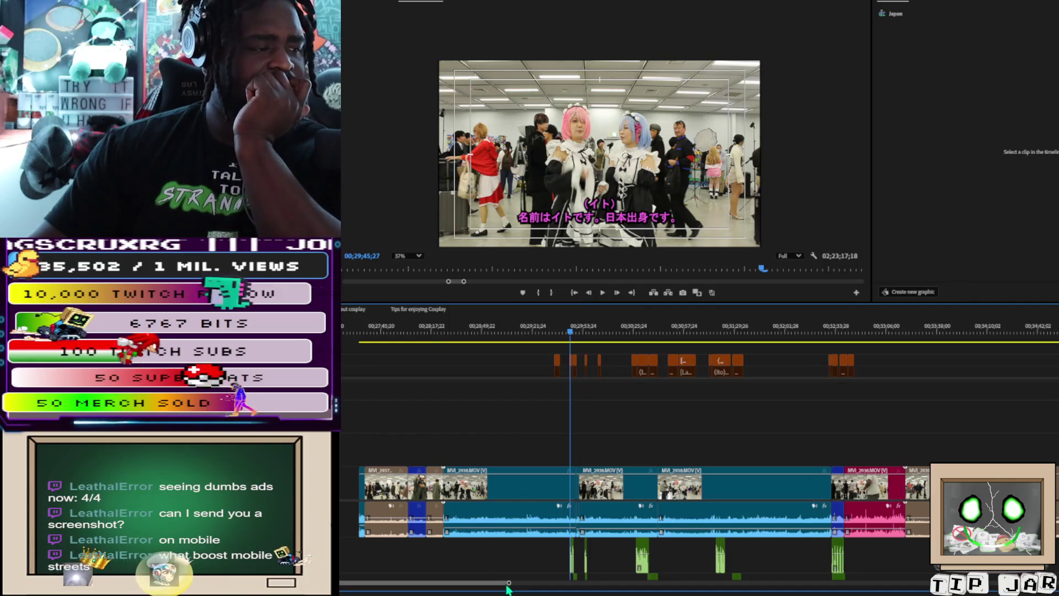
{"action": "scroll", "coordinate": [386, 511], "scroll_direction": "up", "scroll_amount": 5}
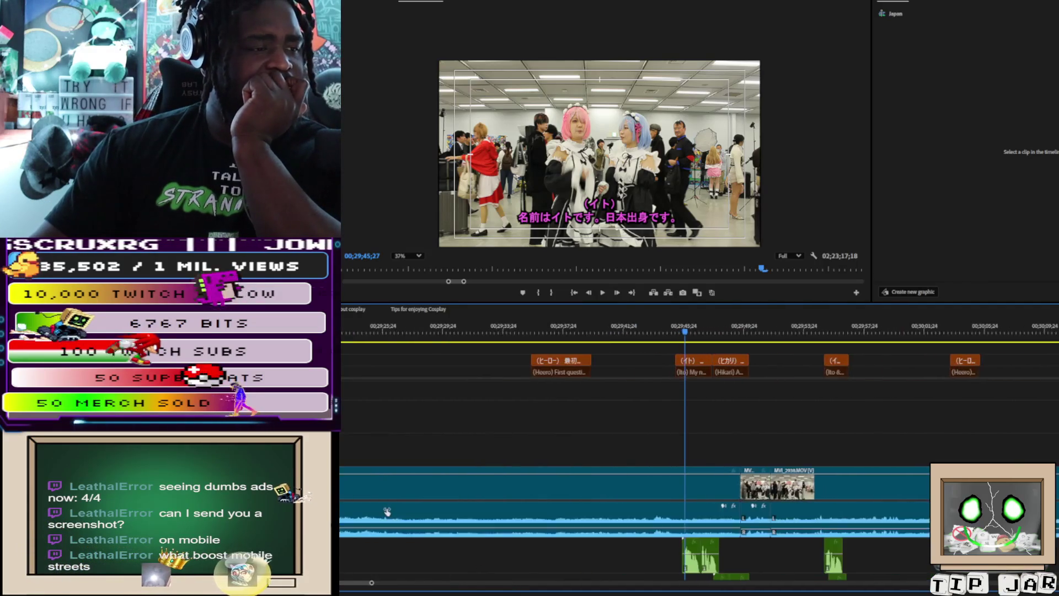
{"action": "scroll", "coordinate": [378, 511], "scroll_direction": "up", "scroll_amount": 4}
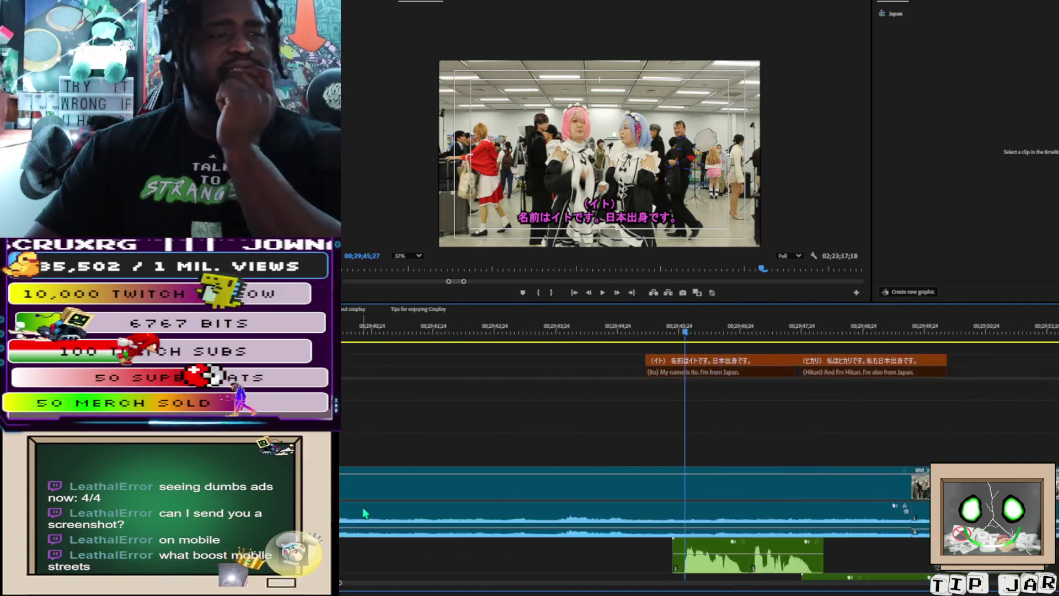
{"action": "scroll", "coordinate": [772, 386], "scroll_direction": "right", "scroll_amount": 1}
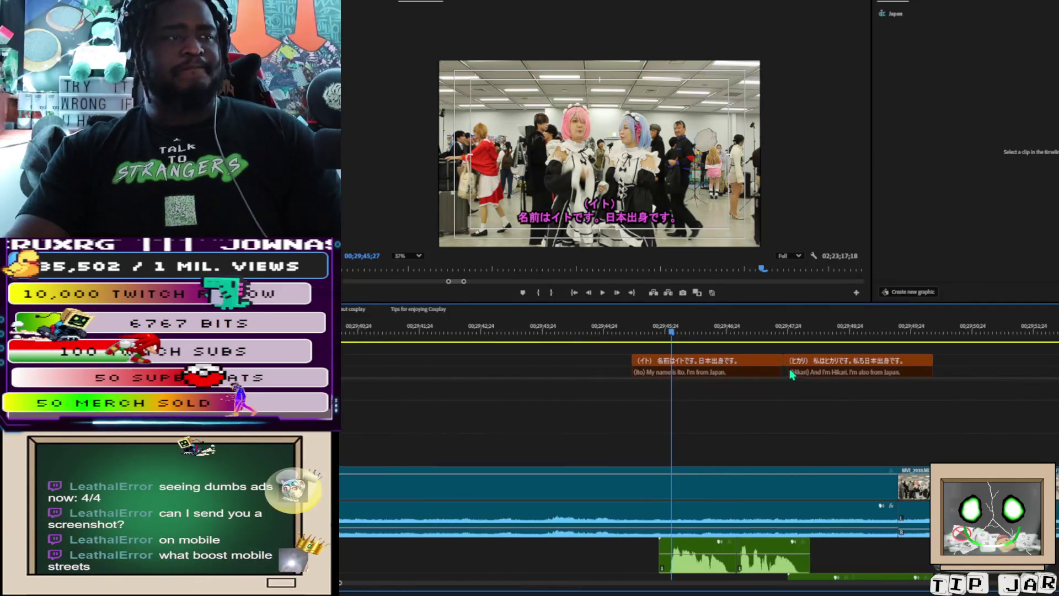
Step: Make the second subtitle caption start slightly earlier and play back to check the timing
{"action": "left_click_drag", "start_coordinate": [786, 371], "coordinate": [777, 373]}
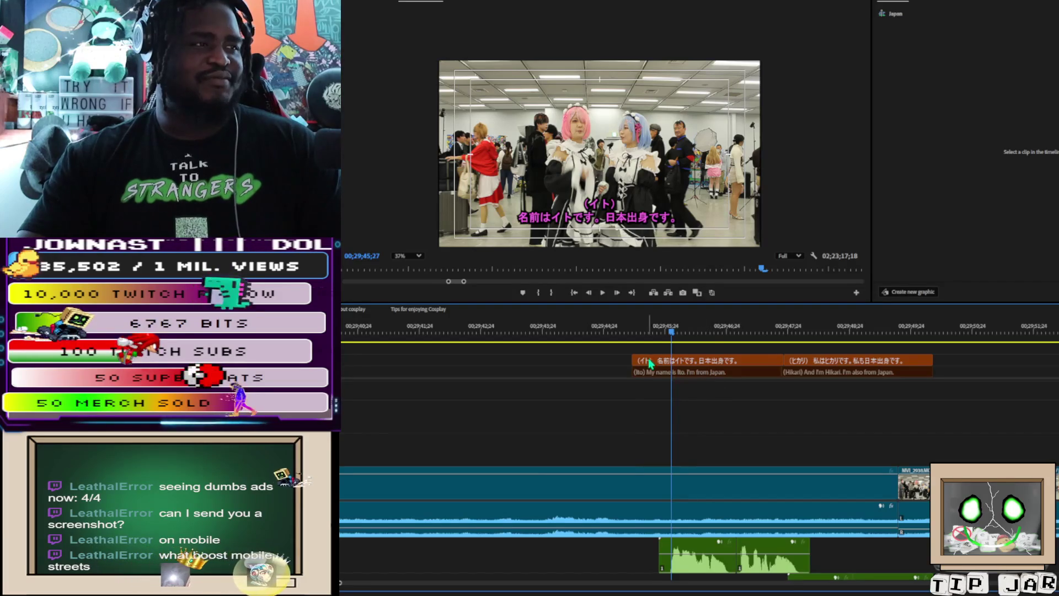
{"action": "key", "text": "space"}
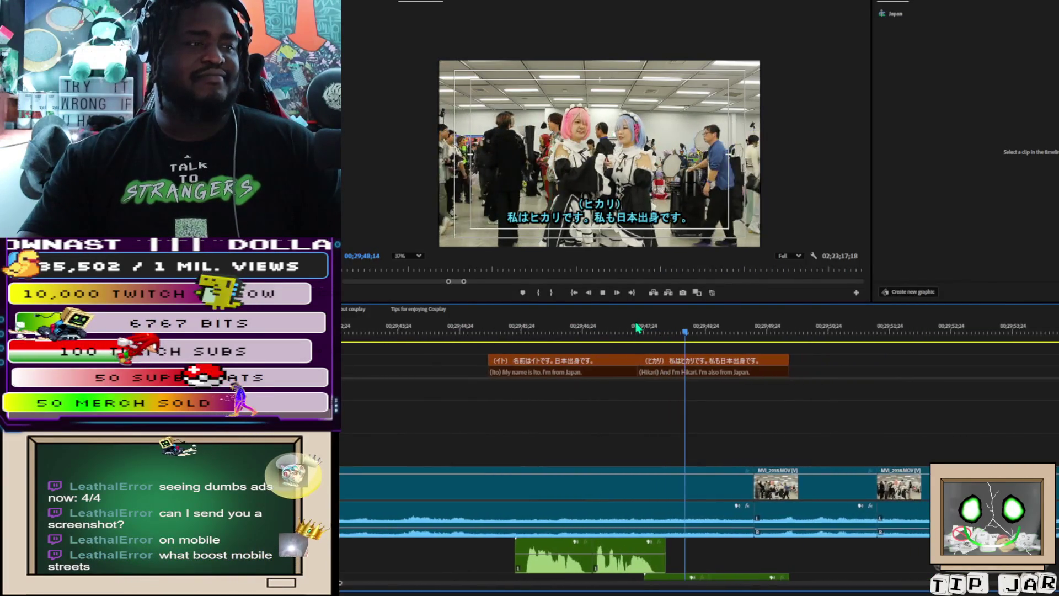
{"action": "key", "text": "space"}
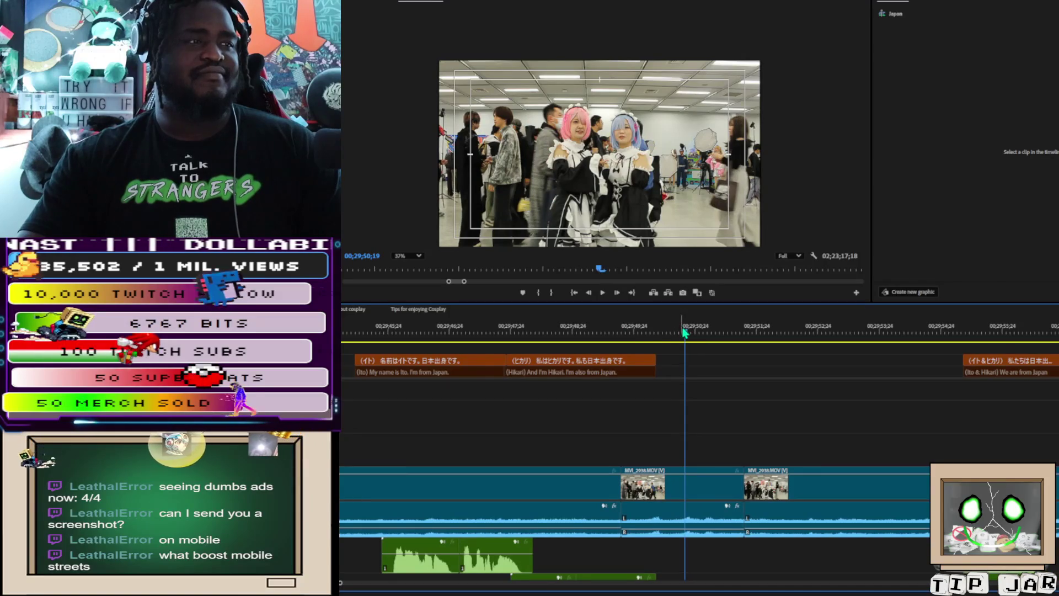
Step: Split the V1 interview clip at the playhead just after Hikari's line
{"action": "left_click_drag", "start_coordinate": [684, 331], "coordinate": [677, 339]}
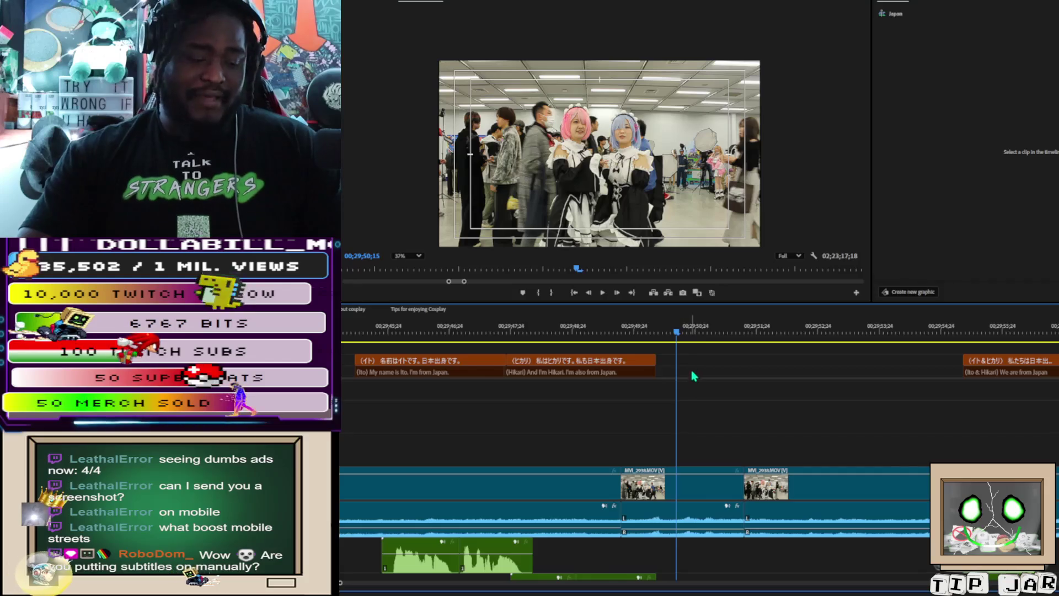
{"action": "scroll", "coordinate": [691, 369], "scroll_direction": "down", "scroll_amount": 3}
{"action": "scroll", "coordinate": [687, 372], "scroll_direction": "down", "scroll_amount": 2}
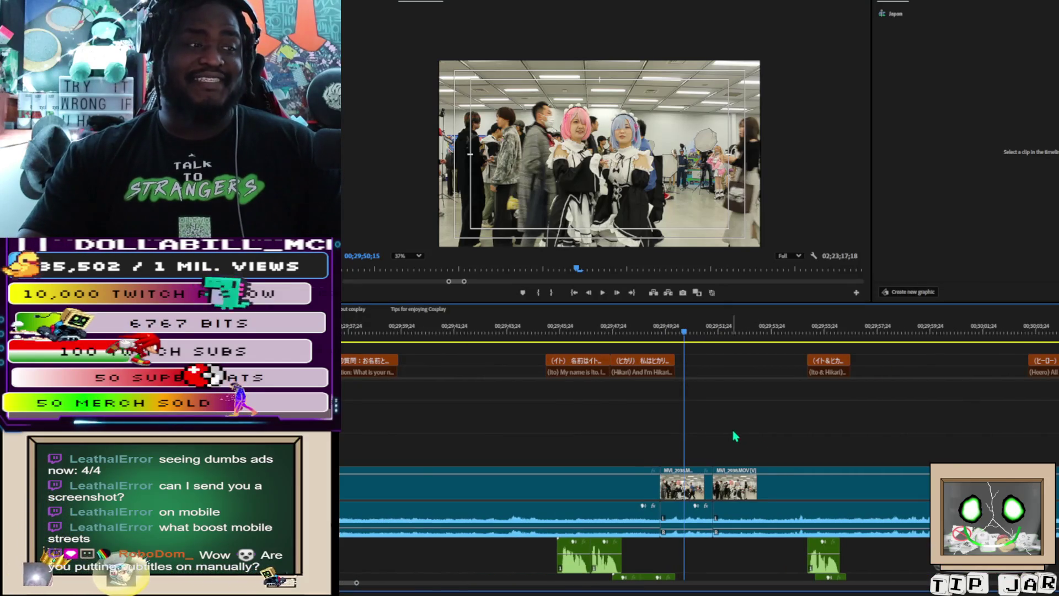
{"action": "left_click", "coordinate": [670, 334]}
{"action": "left_click_drag", "start_coordinate": [671, 336], "coordinate": [668, 340]}
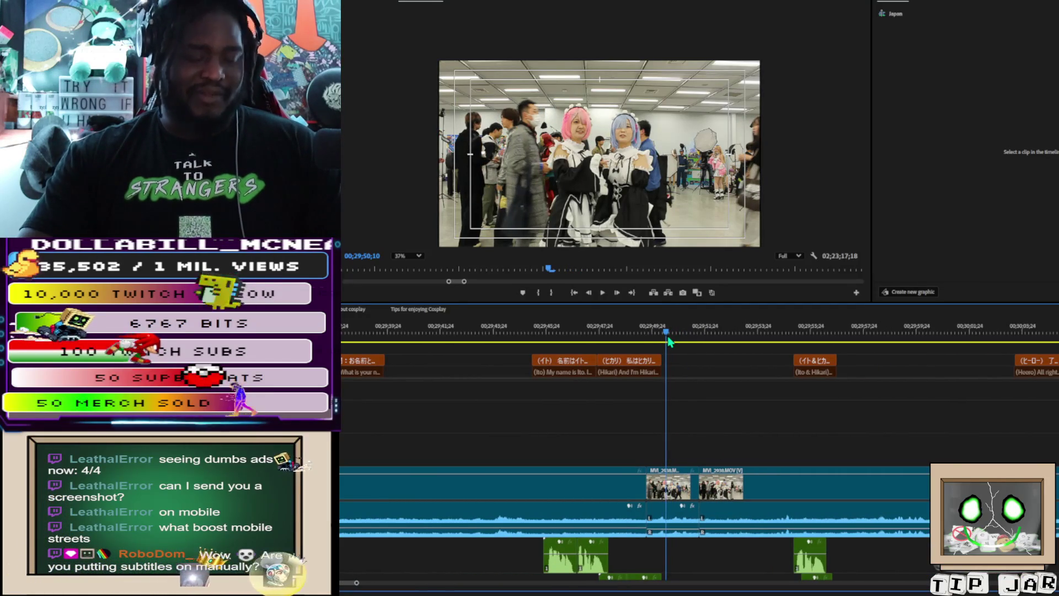
{"action": "left_click", "coordinate": [667, 493]}
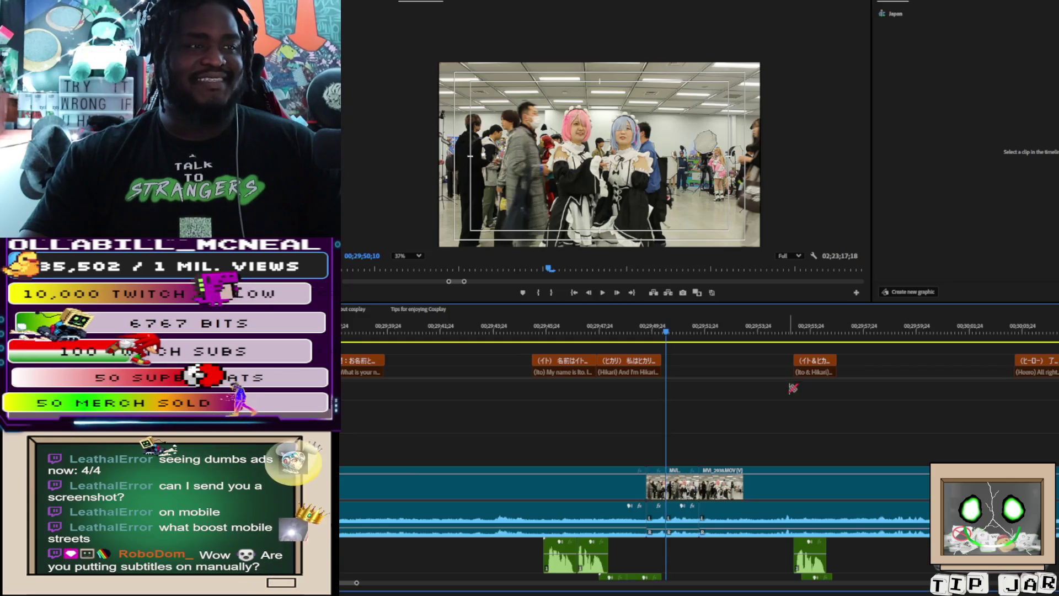
Step: Place another MVI_2938.MOV piece at the start of the joint Ito & Hikari caption
{"action": "left_click", "coordinate": [796, 330]}
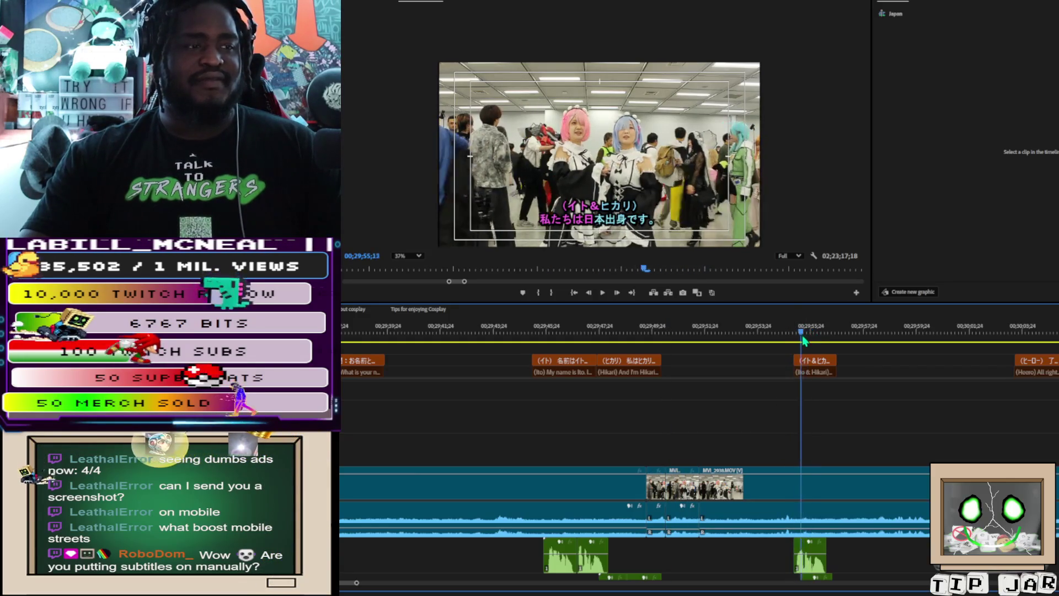
{"action": "mouse_move", "coordinate": [798, 340]}
{"action": "left_mouse_down"}
{"action": "mouse_move", "coordinate": [645, 342]}
{"action": "mouse_move", "coordinate": [792, 346]}
{"action": "left_mouse_up"}
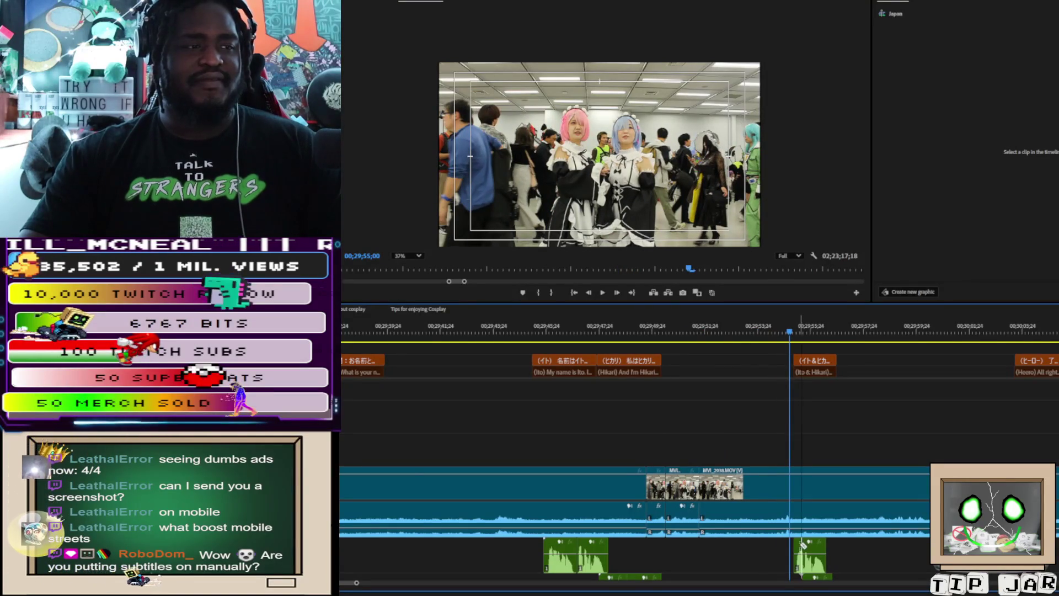
{"action": "key", "text": "."}
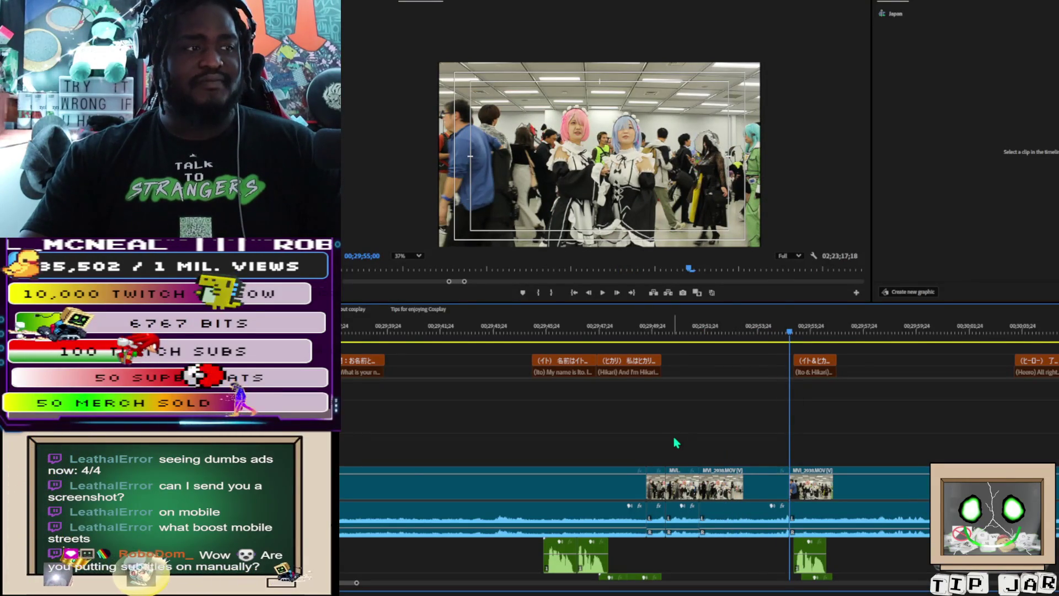
{"action": "left_click_drag", "start_coordinate": [676, 436], "coordinate": [745, 537]}
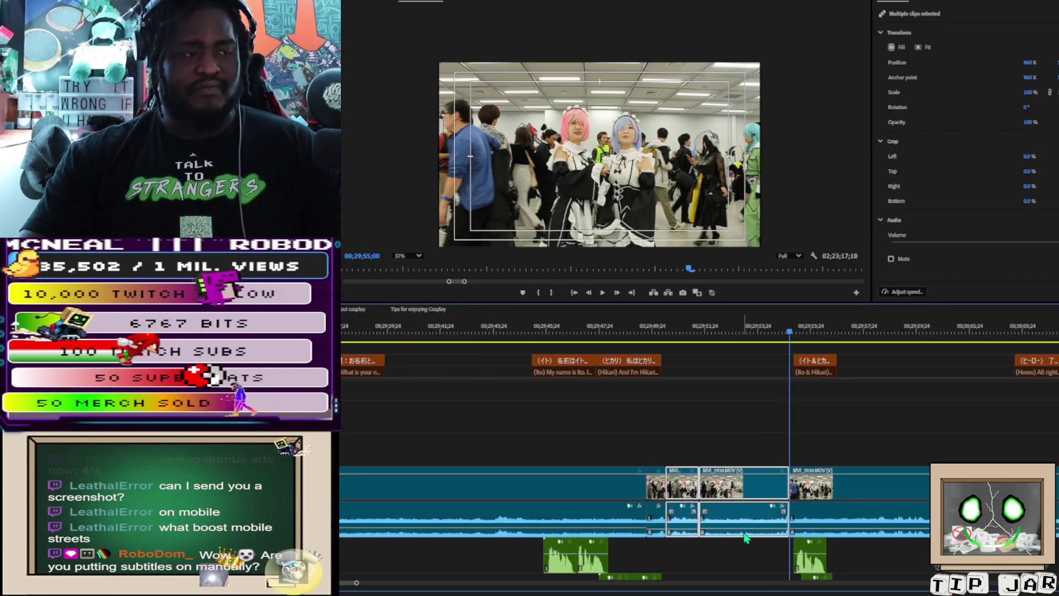
Step: Rearrange the clips under the Ito and Hikari captions to fill the empty gap
{"action": "scroll", "coordinate": [743, 534], "scroll_direction": "down", "scroll_amount": 2}
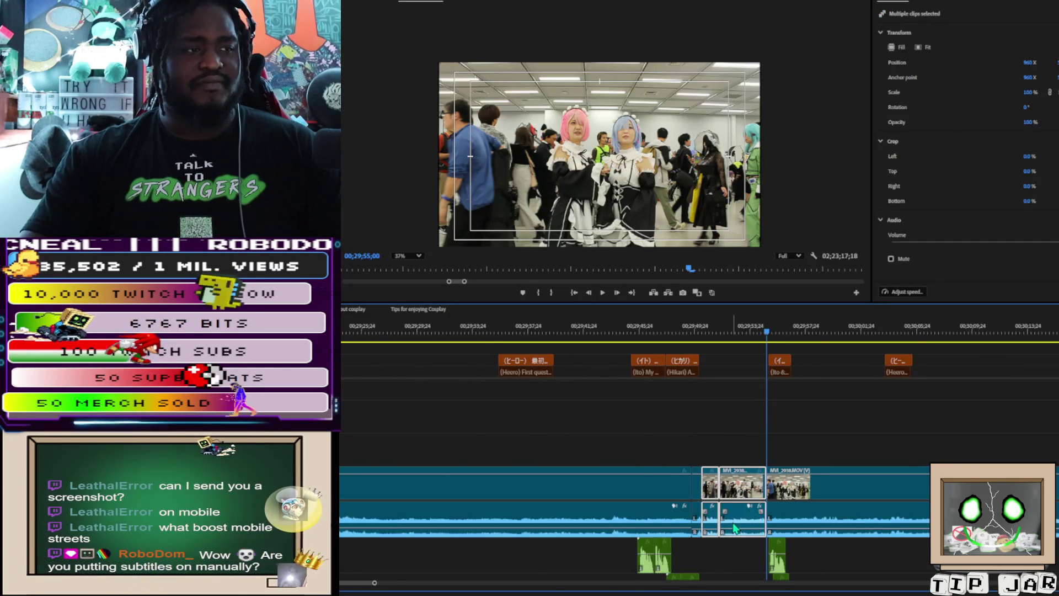
{"action": "scroll", "coordinate": [733, 529], "scroll_direction": "down", "scroll_amount": 3}
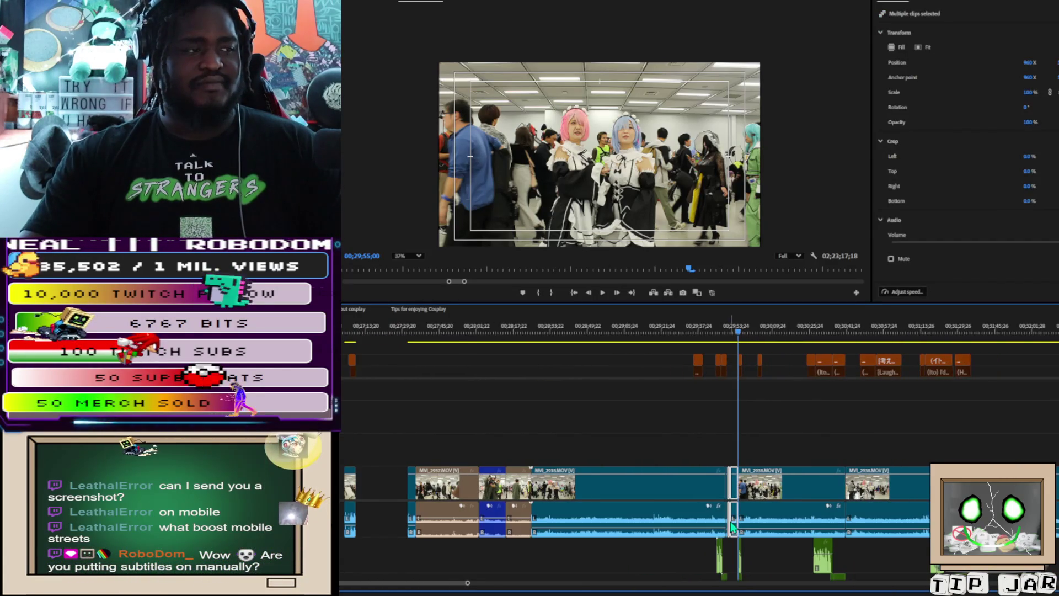
{"action": "mouse_move", "coordinate": [384, 421]}
{"action": "left_mouse_down"}
{"action": "mouse_move", "coordinate": [617, 521]}
{"action": "mouse_move", "coordinate": [579, 521]}
{"action": "mouse_move", "coordinate": [590, 521]}
{"action": "left_mouse_up"}
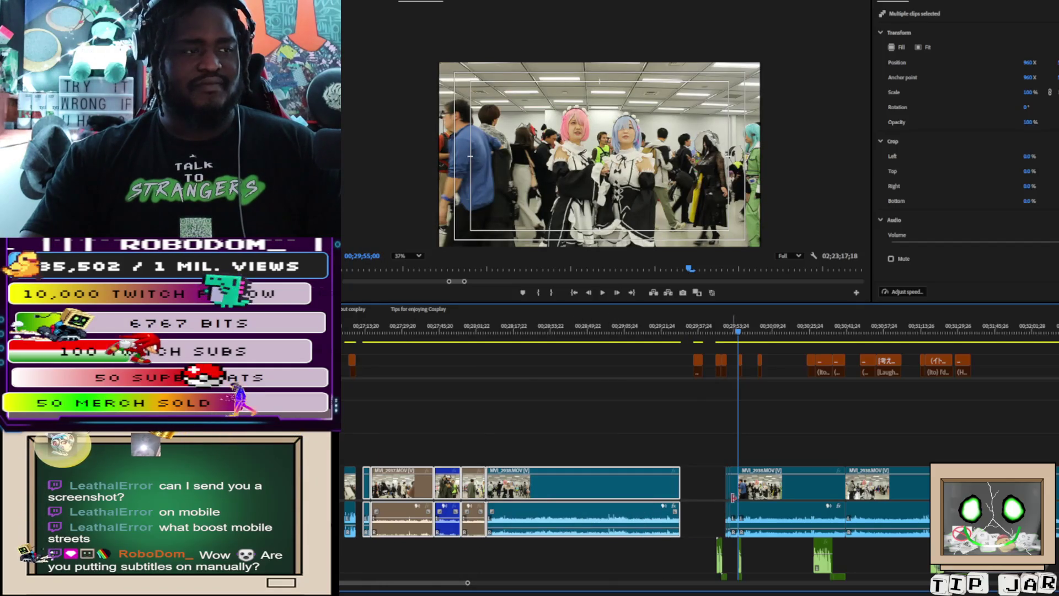
{"action": "scroll", "coordinate": [723, 510], "scroll_direction": "up", "scroll_amount": 2}
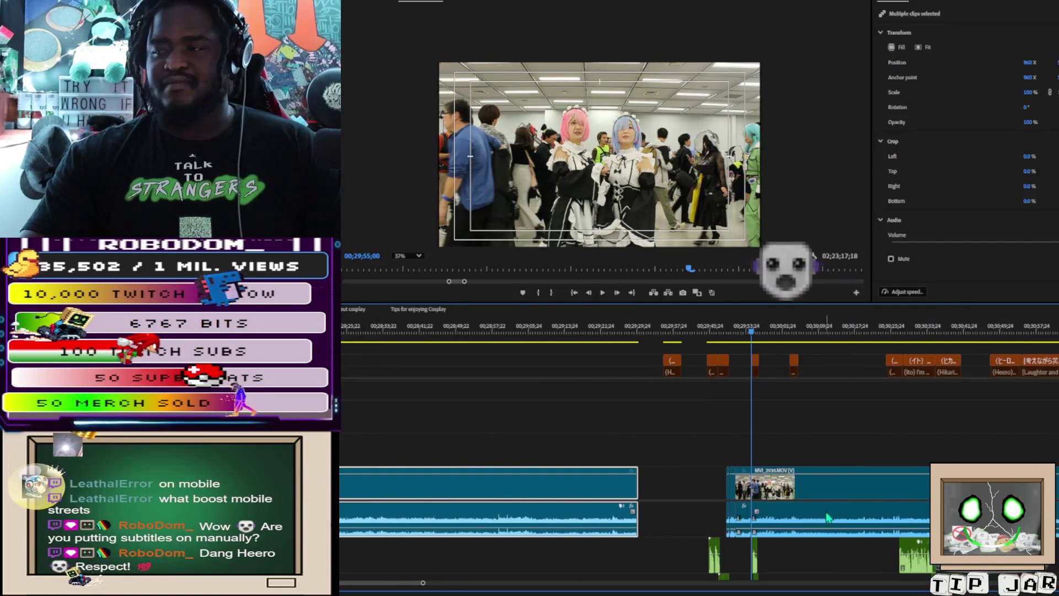
{"action": "scroll", "coordinate": [804, 500], "scroll_direction": "up", "scroll_amount": 5}
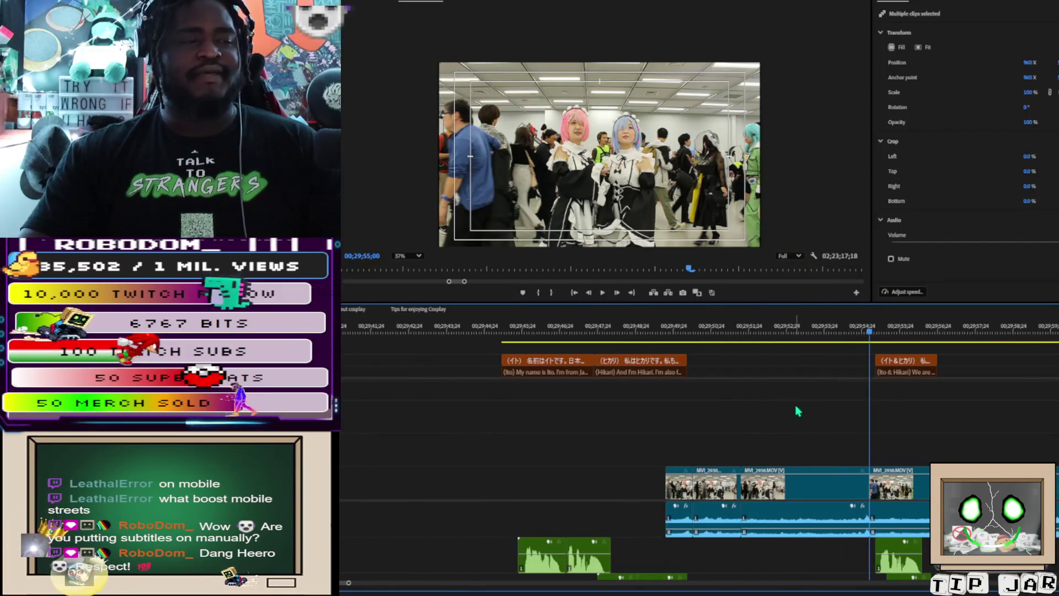
{"action": "mouse_move", "coordinate": [723, 427]}
{"action": "left_mouse_down"}
{"action": "mouse_move", "coordinate": [814, 499]}
{"action": "mouse_move", "coordinate": [661, 508]}
{"action": "mouse_move", "coordinate": [444, 479]}
{"action": "left_mouse_up"}
{"action": "key", "text": "Escape"}
{"action": "key", "text": "ctrl+z"}
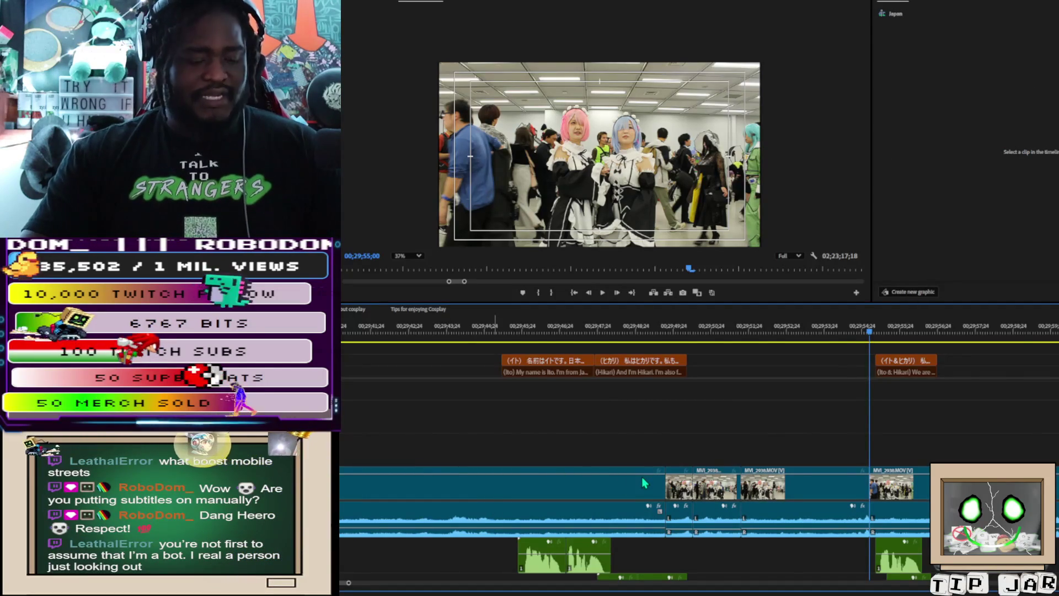
{"action": "scroll", "coordinate": [640, 480], "scroll_direction": "down", "scroll_amount": 8, "text": "alt"}
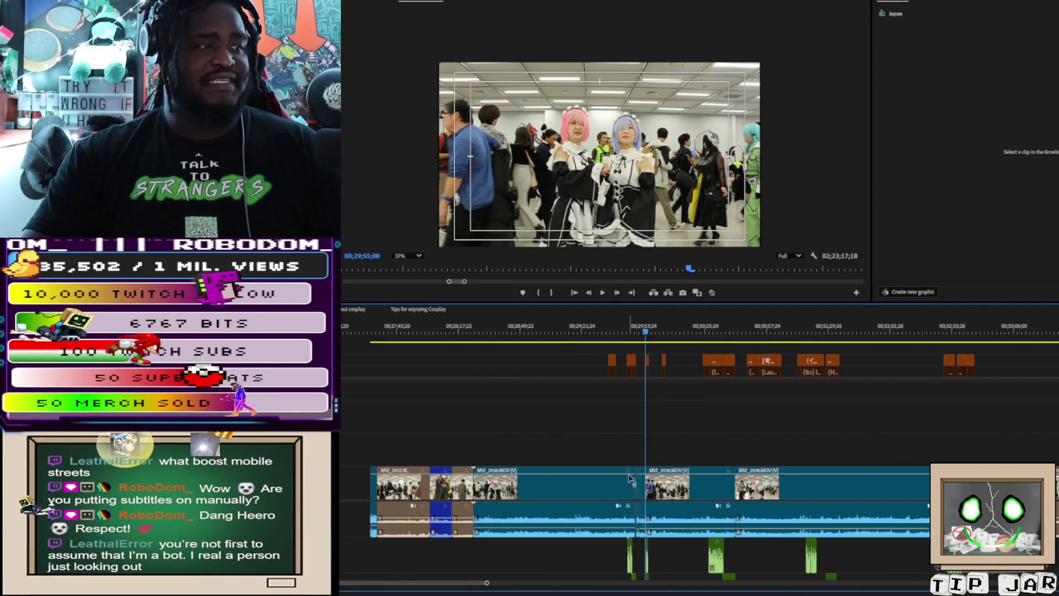
{"action": "scroll", "coordinate": [631, 479], "scroll_direction": "up", "scroll_amount": 6, "text": "alt"}
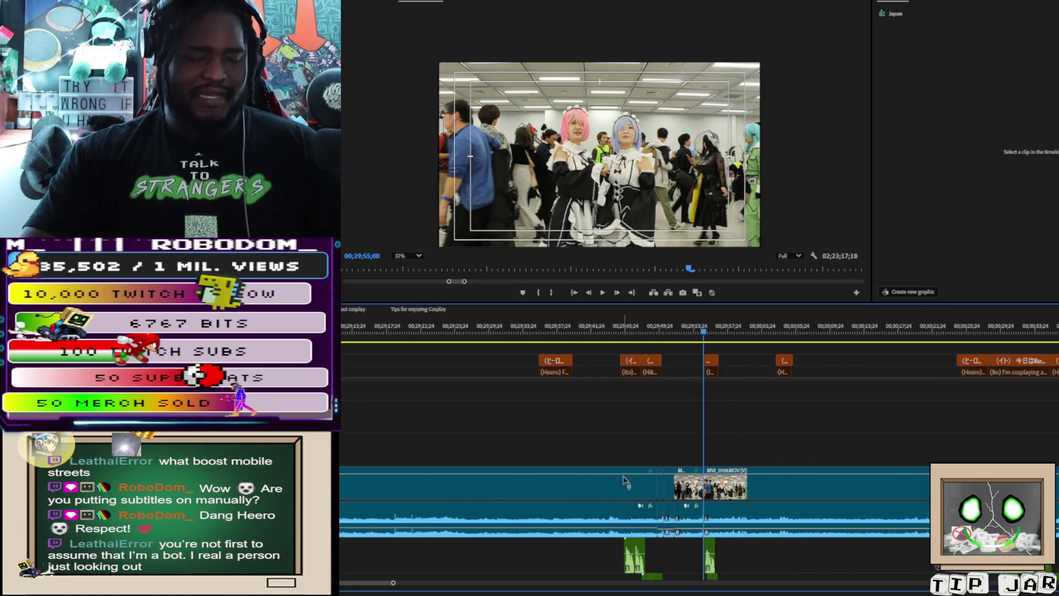
Step: Razor-cut the interview clip again at the cut line and select the surrounding clips
{"action": "key", "text": "c"}
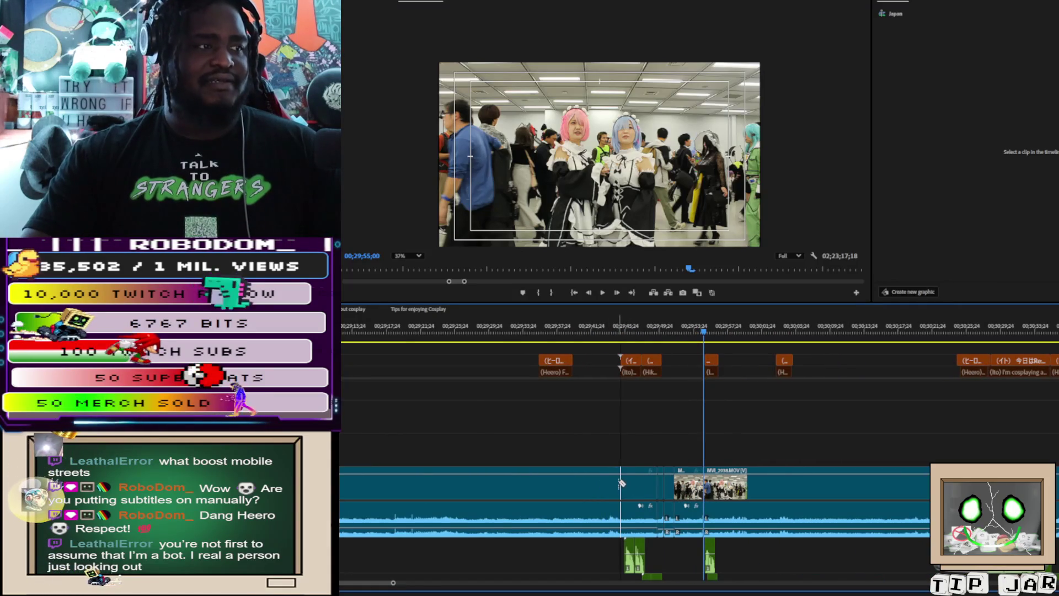
{"action": "left_click", "coordinate": [621, 484]}
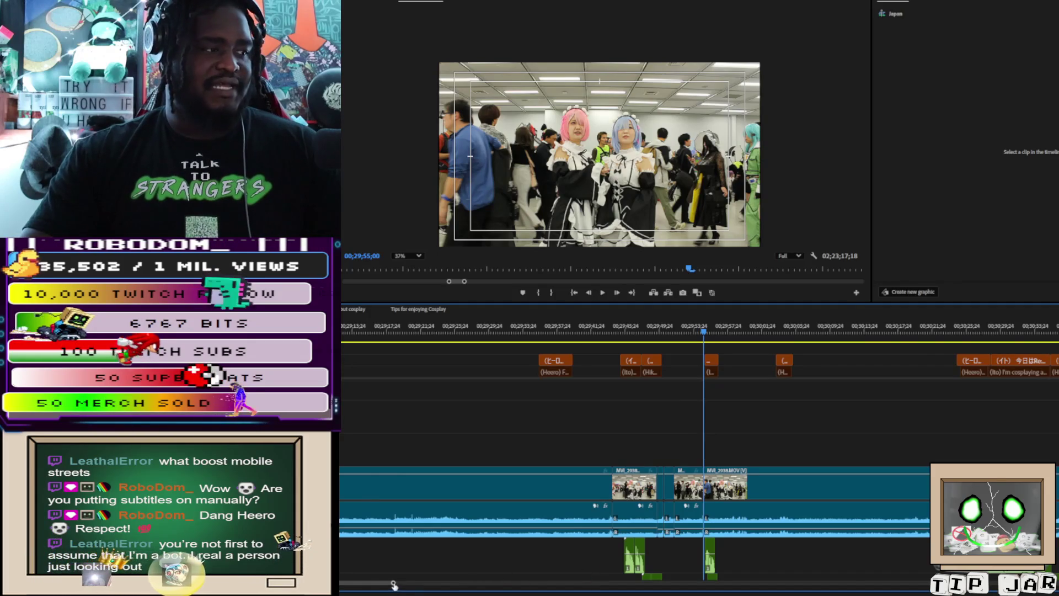
{"action": "key", "text": "equal"}
{"action": "key", "text": "equal"}
{"action": "key", "text": "equal"}
{"action": "key", "text": "minus"}
{"action": "key", "text": "minus"}
{"action": "key", "text": "minus"}
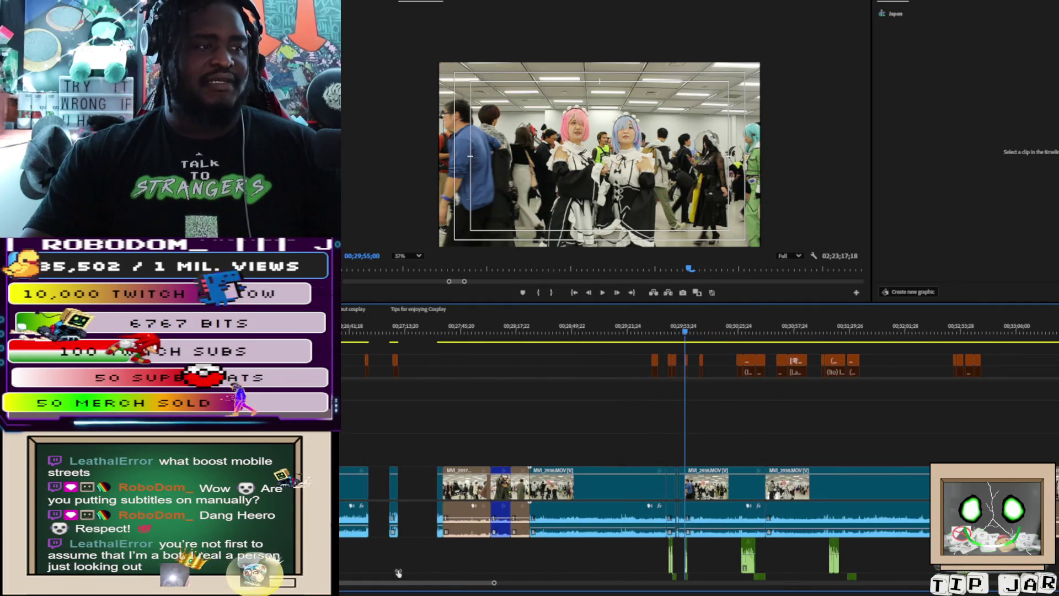
{"action": "mouse_move", "coordinate": [428, 349]}
{"action": "left_mouse_down"}
{"action": "mouse_move", "coordinate": [658, 418]}
{"action": "mouse_move", "coordinate": [676, 536]}
{"action": "mouse_move", "coordinate": [595, 524]}
{"action": "left_mouse_up"}
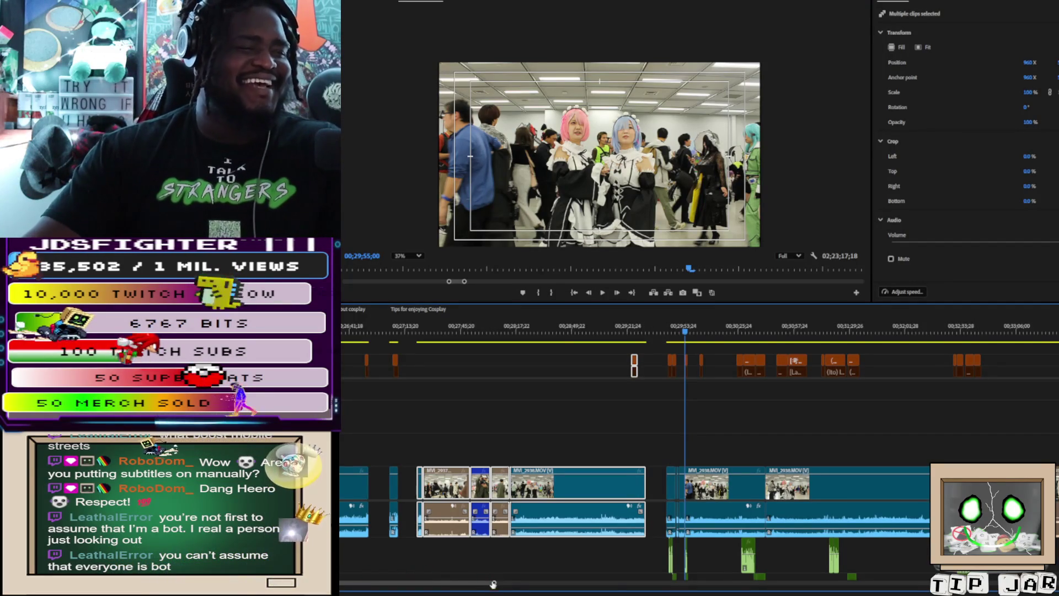
Step: Paste a clip just past Hikari's line, then delete the MVI_2938.MOV stretch from 00;29;50 to 00;29;55
{"action": "scroll", "coordinate": [493, 584], "scroll_direction": "up", "scroll_amount": 5}
{"action": "scroll", "coordinate": [412, 578], "scroll_direction": "up", "scroll_amount": 4}
{"action": "scroll", "coordinate": [398, 577], "scroll_direction": "down", "scroll_amount": 2}
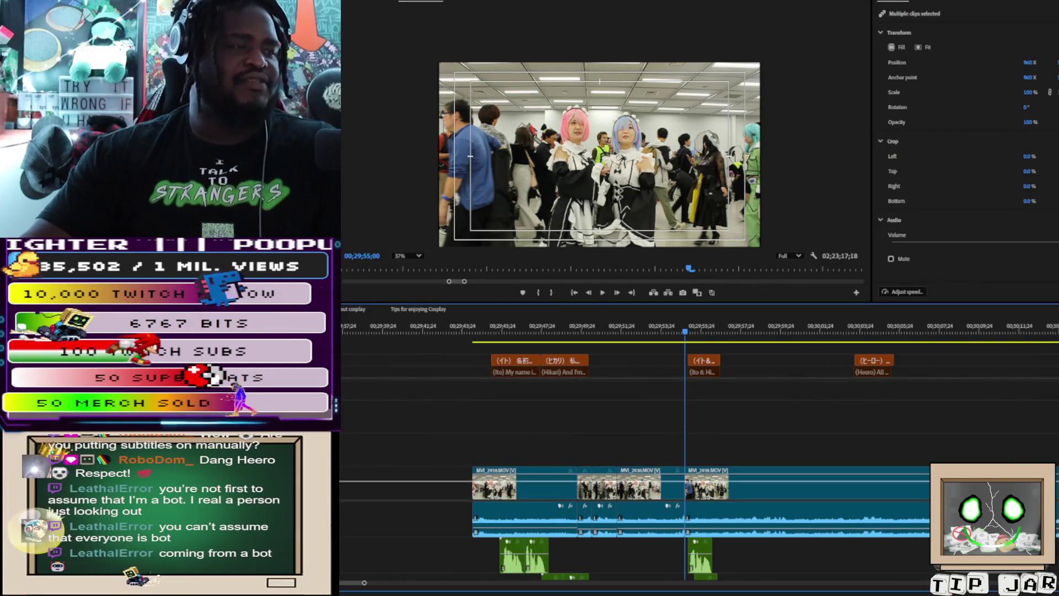
{"action": "scroll", "coordinate": [689, 513], "scroll_direction": "down", "scroll_amount": 1}
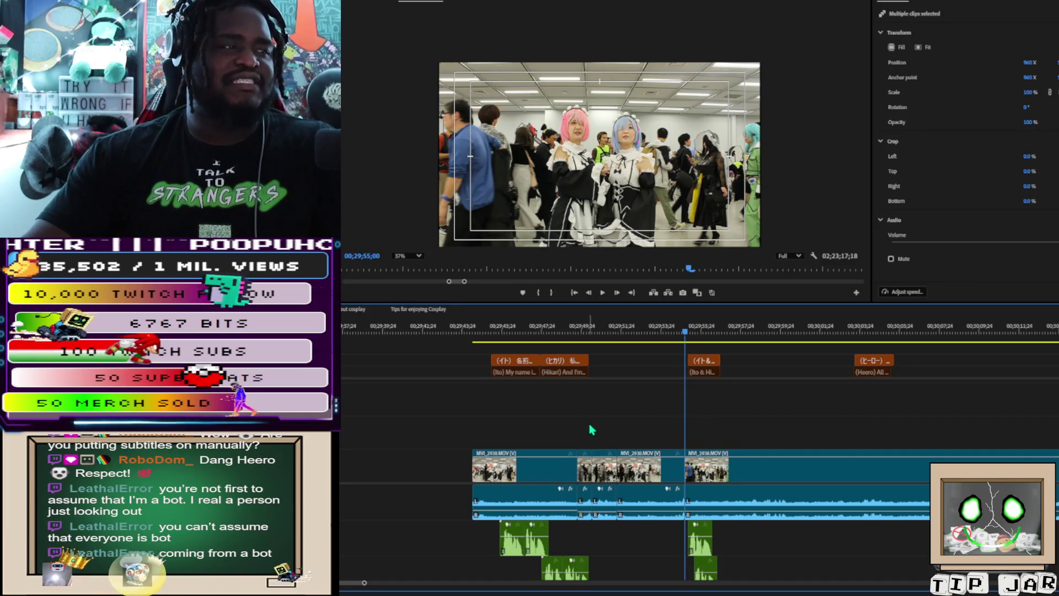
{"action": "left_click", "coordinate": [583, 327]}
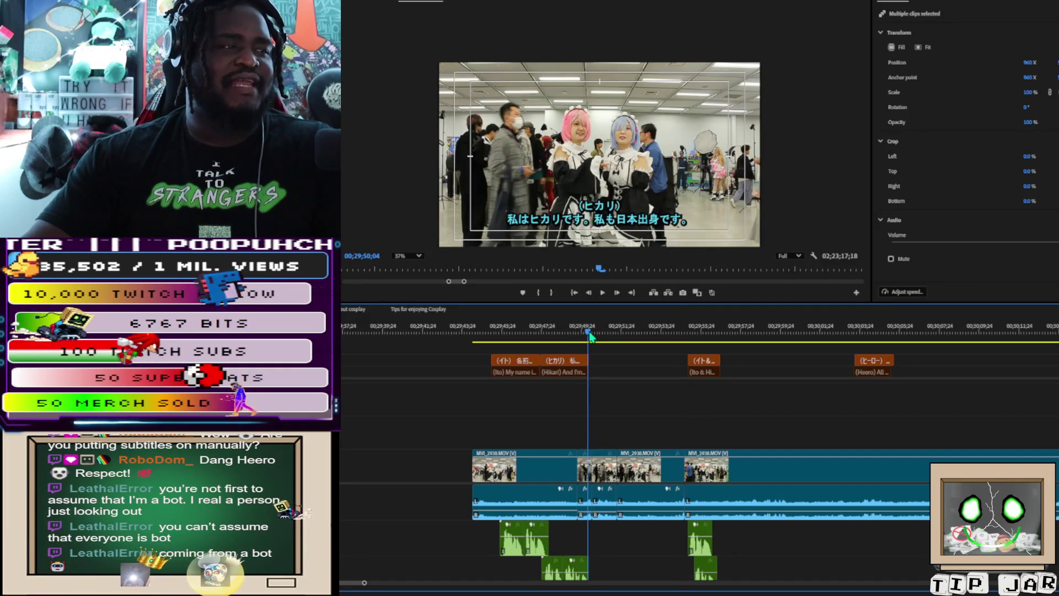
{"action": "left_click_drag", "start_coordinate": [584, 338], "coordinate": [597, 348]}
{"action": "key", "text": "ctrl+v"}
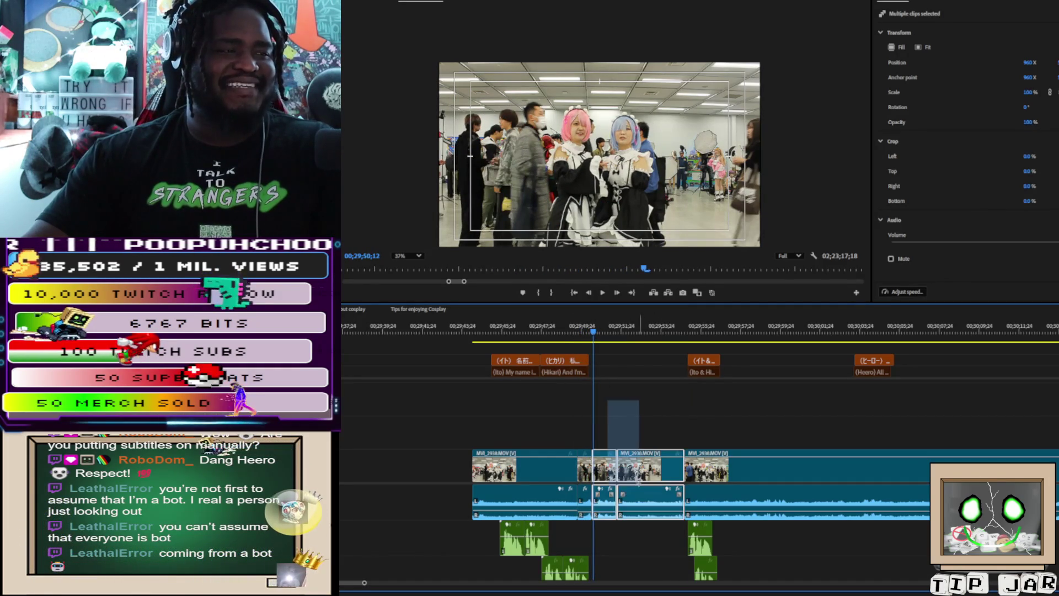
{"action": "left_click_drag", "start_coordinate": [623, 477], "coordinate": [625, 477]}
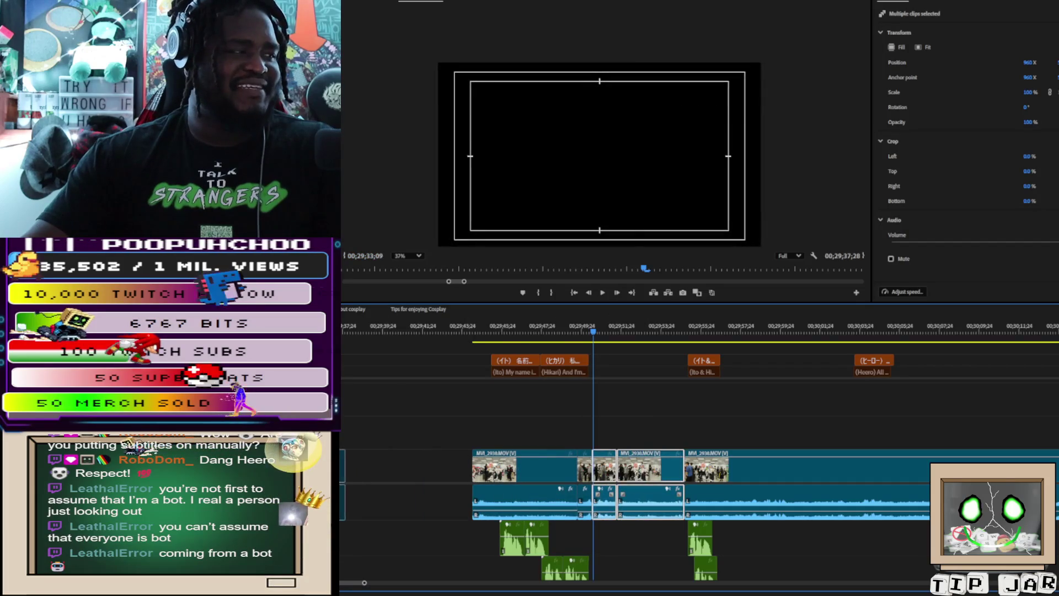
{"action": "key", "text": "Delete"}
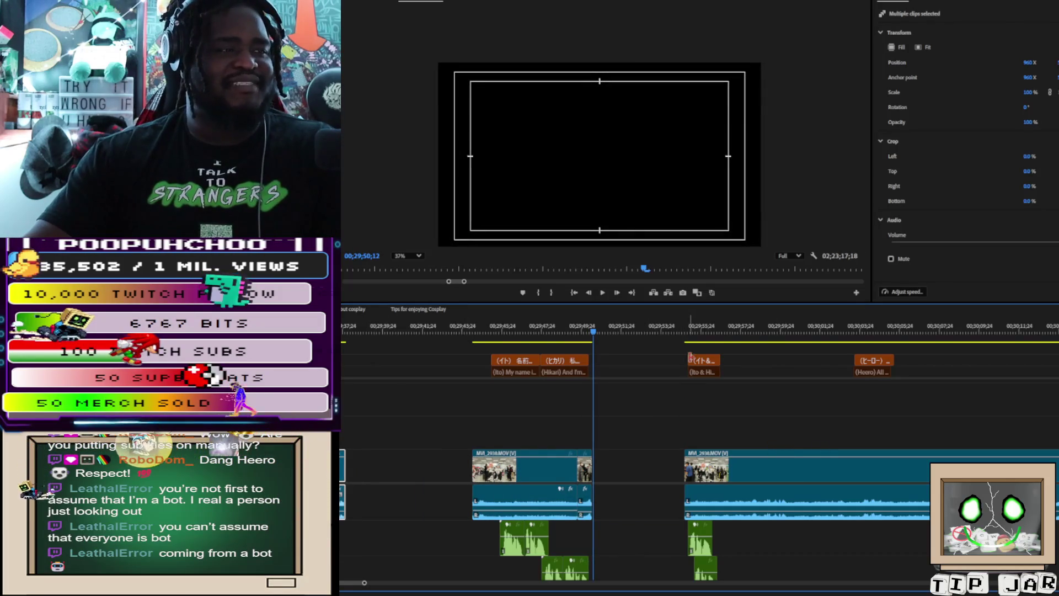
{"action": "left_click", "coordinate": [667, 496]}
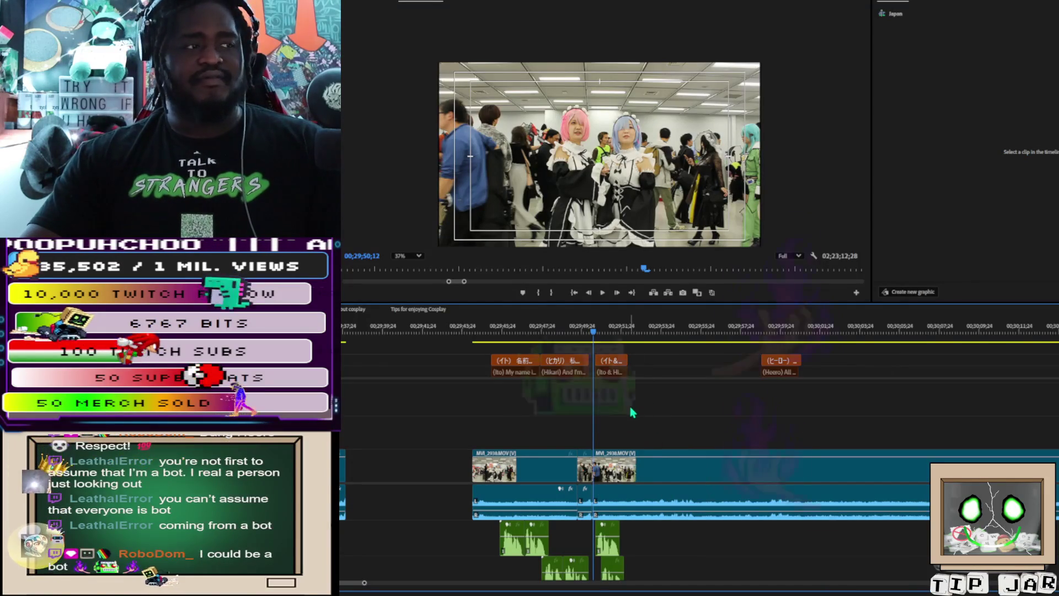
Step: Undo the last edit, slide the later clips left, and return to Ito's caption at 00;29;45
{"action": "key", "text": "space"}
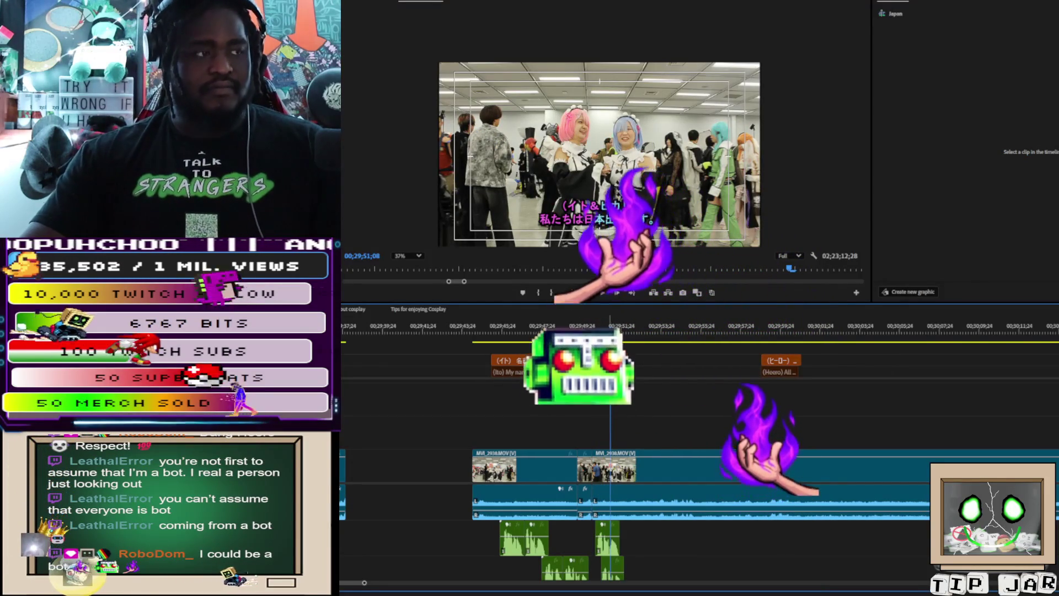
{"action": "key", "text": "ctrl+z"}
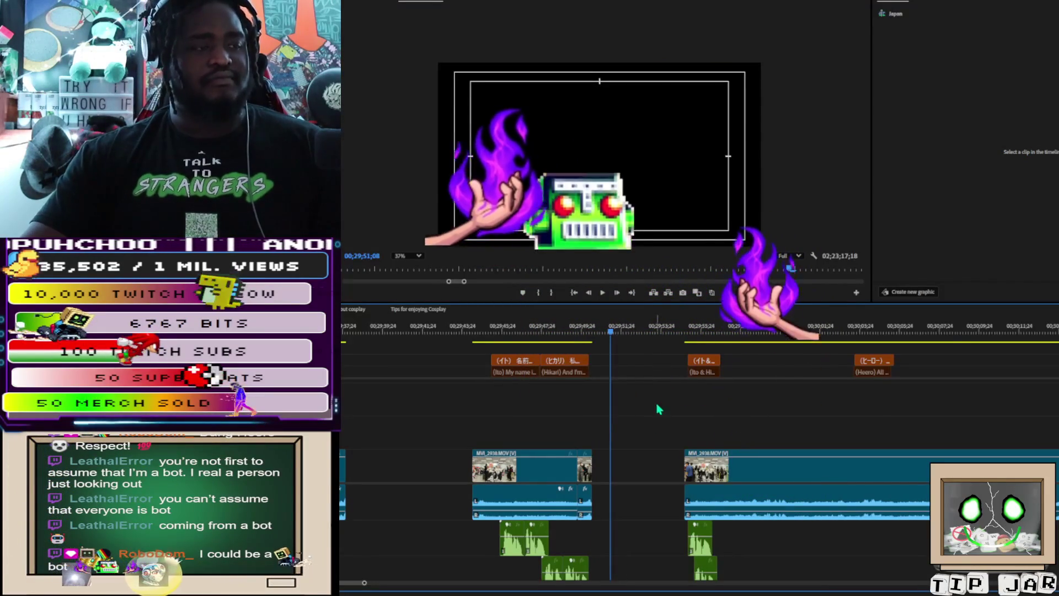
{"action": "left_click_drag", "start_coordinate": [660, 411], "coordinate": [607, 411]}
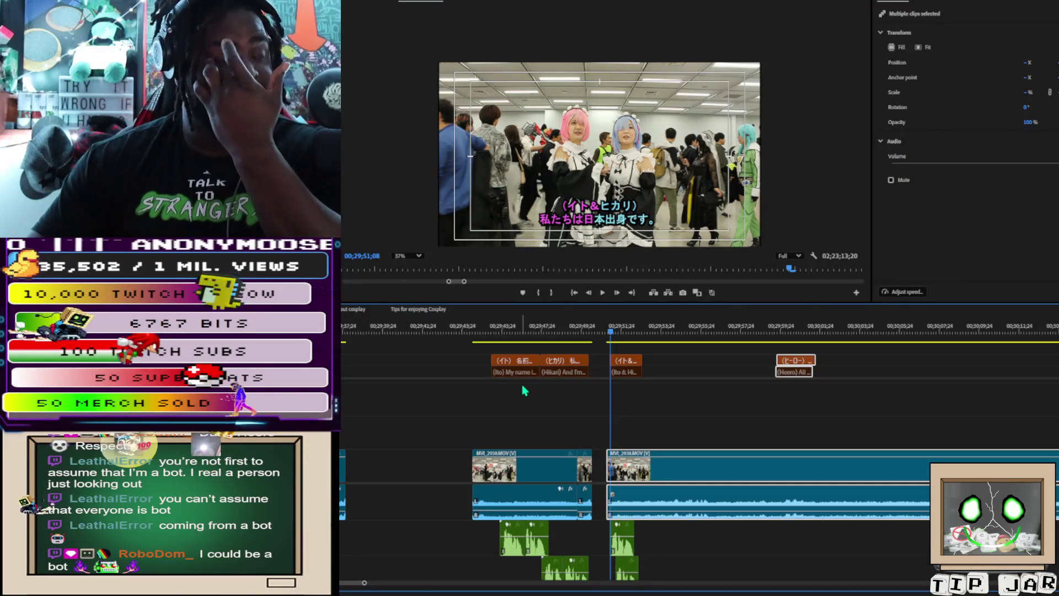
{"action": "left_click", "coordinate": [505, 326]}
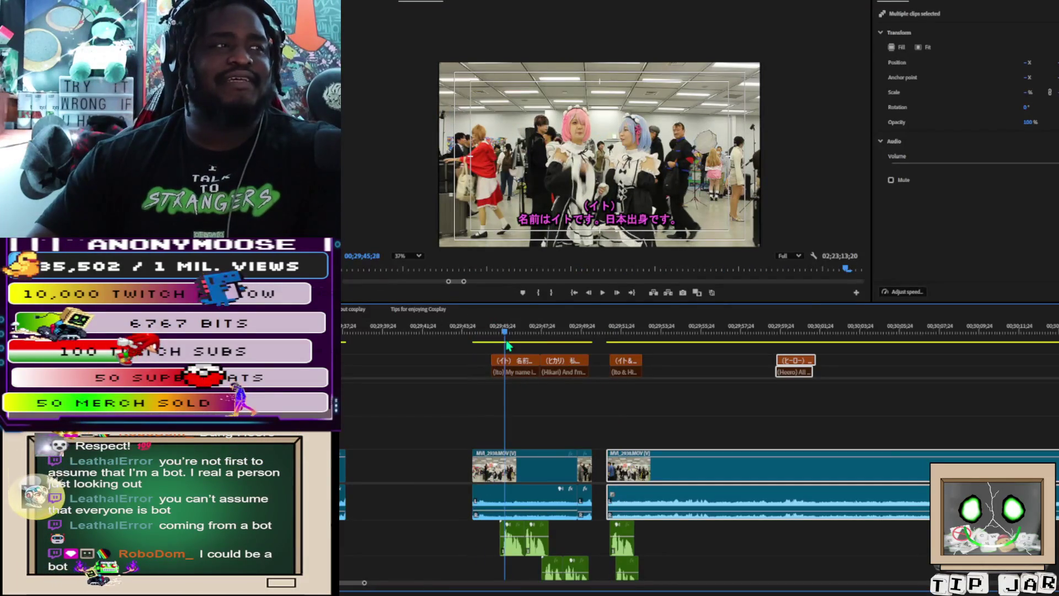
{"action": "left_click_drag", "start_coordinate": [507, 345], "coordinate": [495, 362]}
{"action": "key", "text": "Left"}
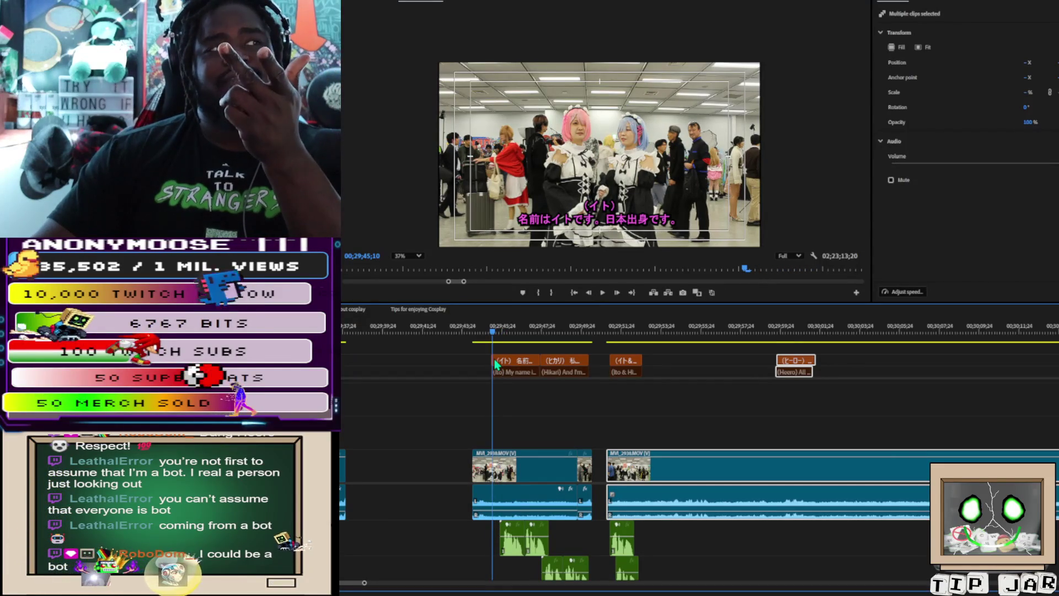
{"action": "scroll", "coordinate": [742, 111], "scroll_direction": "up", "scroll_amount": 5}
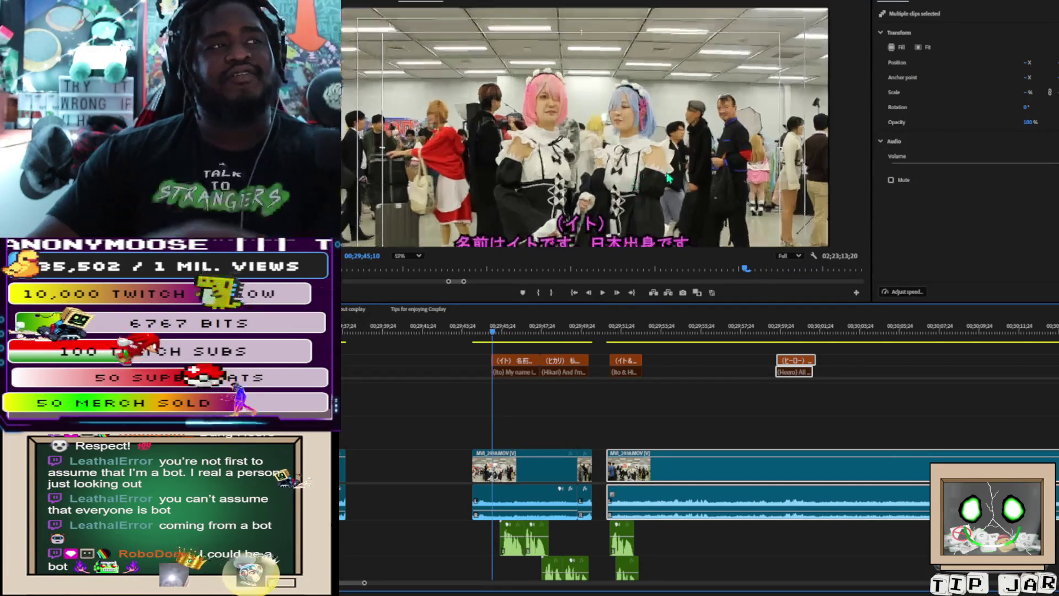
{"action": "scroll", "coordinate": [741, 154], "scroll_direction": "up", "scroll_amount": 3}
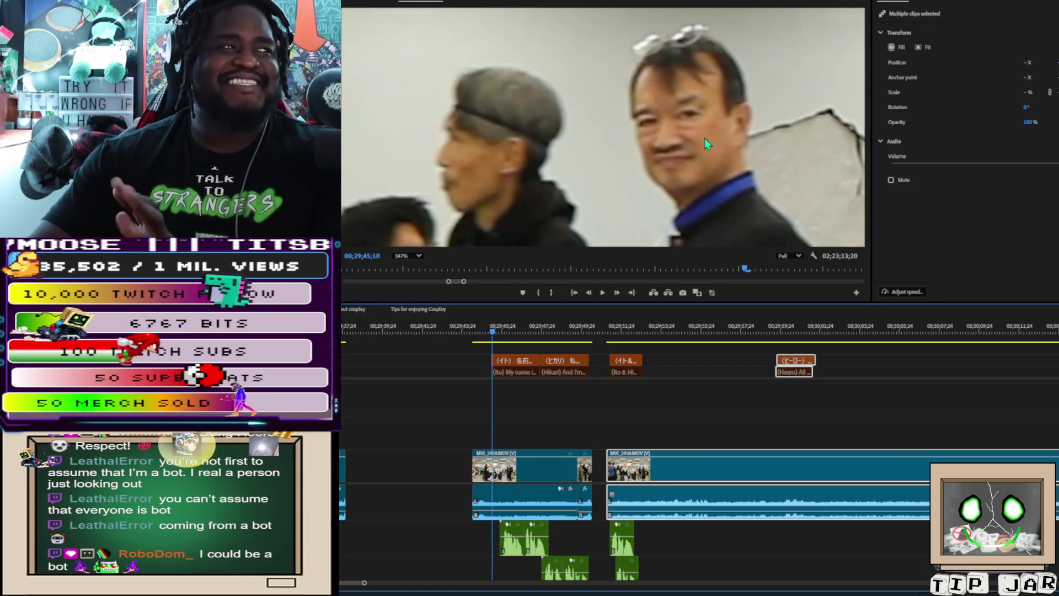
{"action": "scroll", "coordinate": [702, 145], "scroll_direction": "down", "scroll_amount": 10}
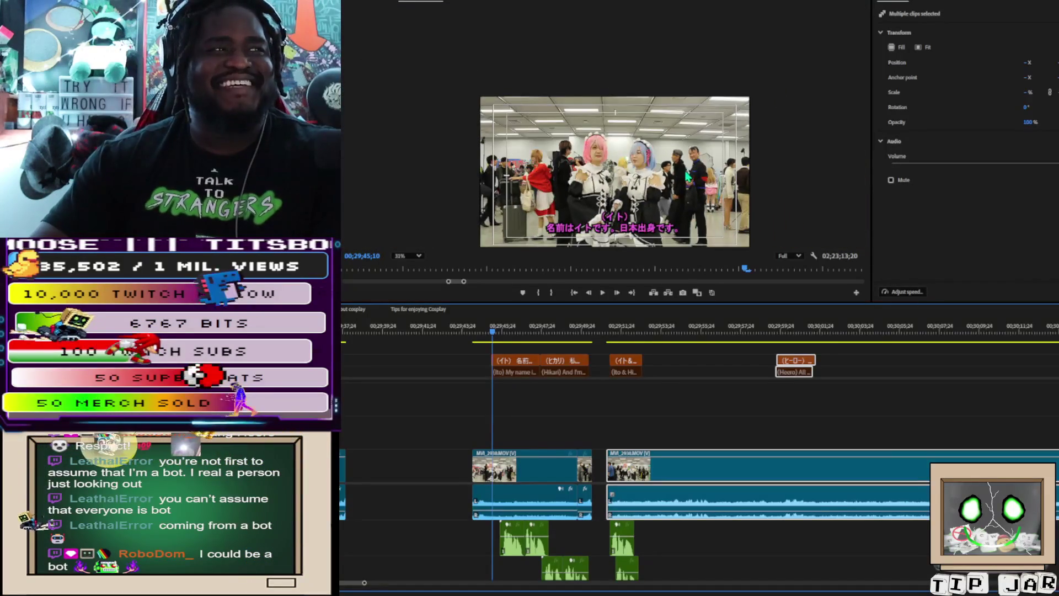
{"action": "scroll", "coordinate": [680, 182], "scroll_direction": "down", "scroll_amount": 1}
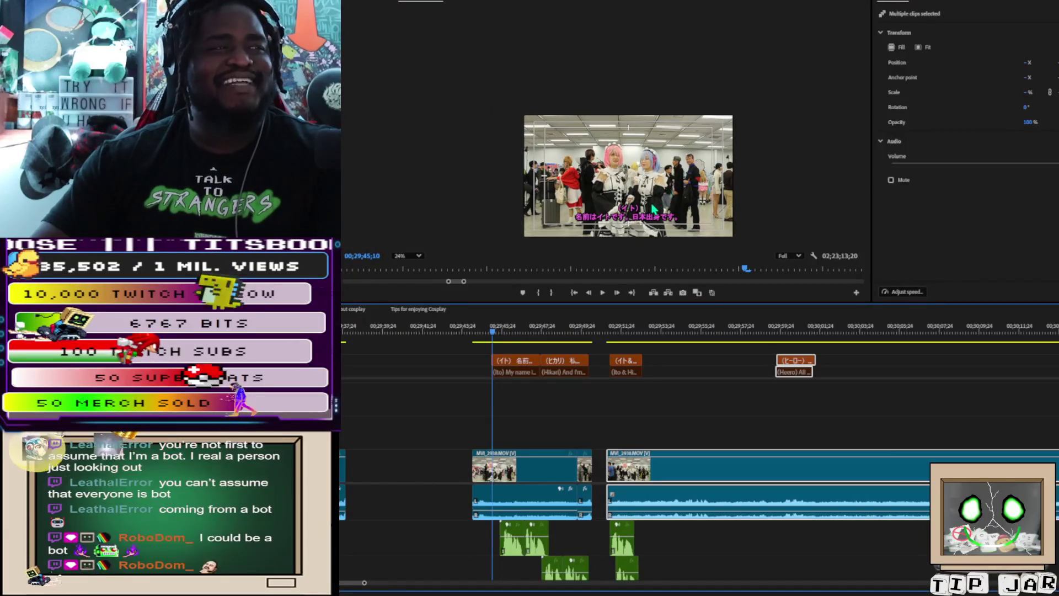
{"action": "scroll", "coordinate": [662, 198], "scroll_direction": "up", "scroll_amount": 1}
{"action": "scroll", "coordinate": [650, 209], "scroll_direction": "down", "scroll_amount": 1}
{"action": "scroll", "coordinate": [651, 209], "scroll_direction": "up", "scroll_amount": 2}
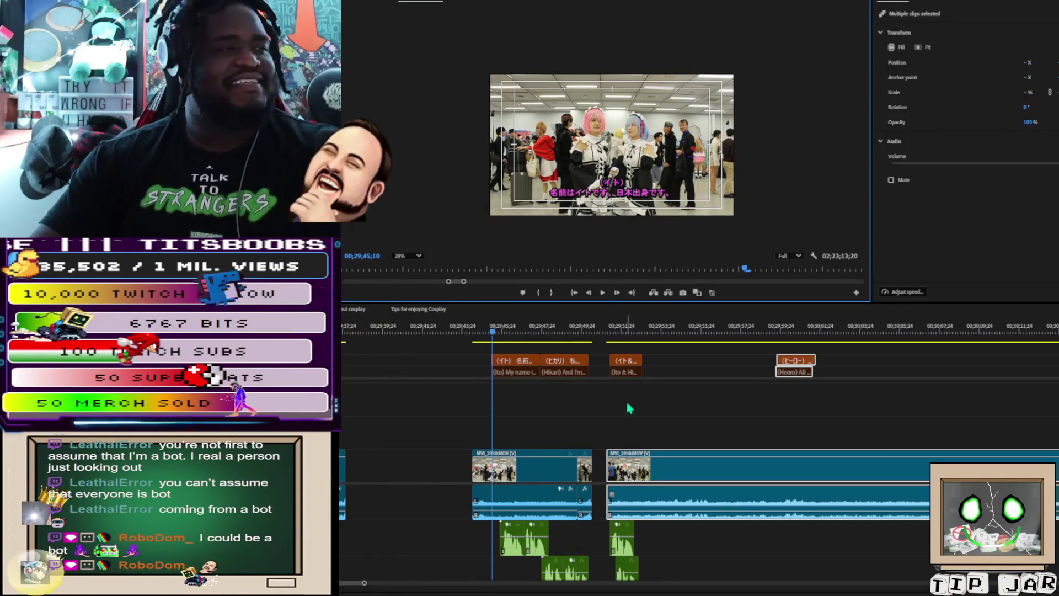
{"action": "scroll", "coordinate": [612, 419], "scroll_direction": "down", "scroll_amount": 1}
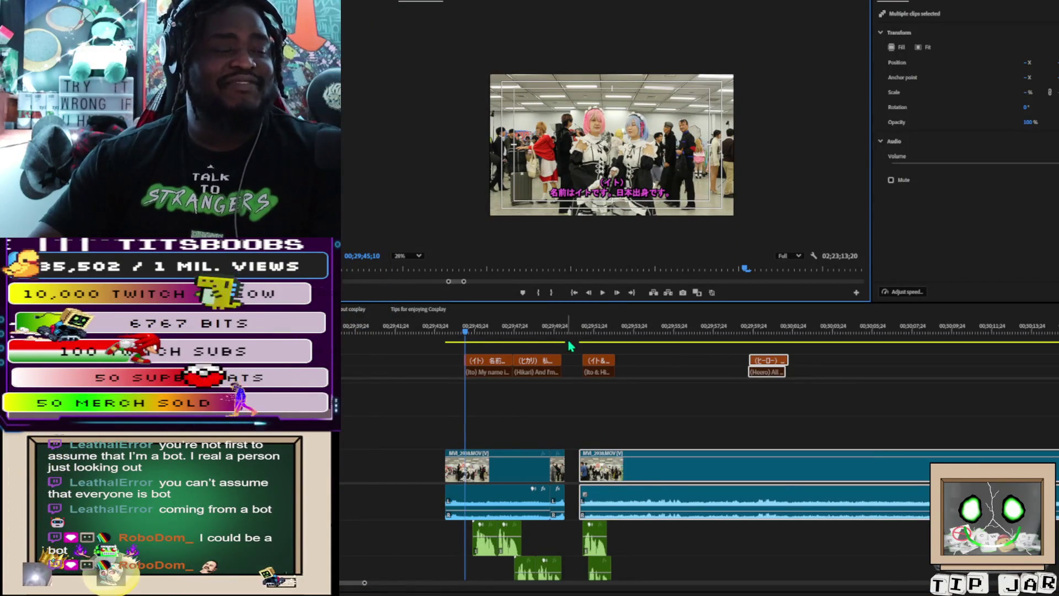
{"action": "mouse_move", "coordinate": [465, 338]}
{"action": "left_mouse_down"}
{"action": "mouse_move", "coordinate": [768, 361]}
{"action": "mouse_move", "coordinate": [755, 364]}
{"action": "left_mouse_up"}
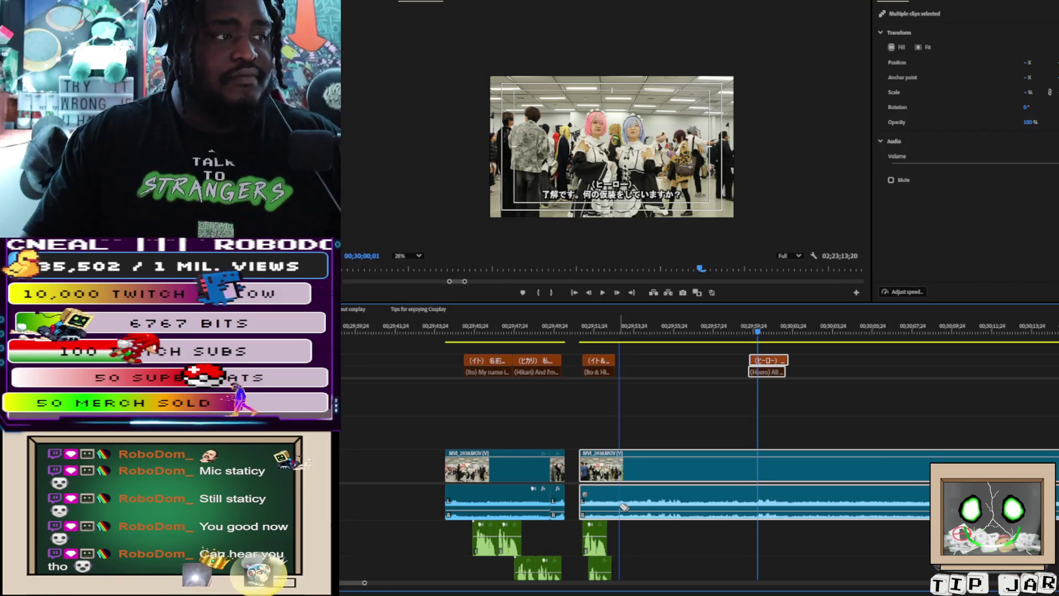
{"action": "left_click", "coordinate": [619, 506]}
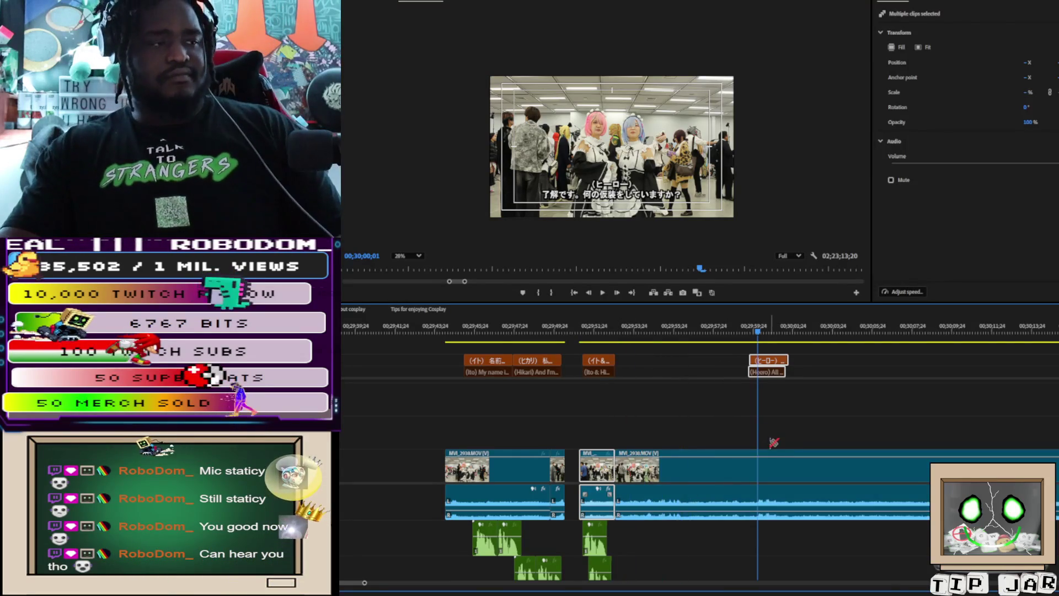
Step: Trim the Hero's countdown caption to end where the next caption begins, then play back to check
{"action": "scroll", "coordinate": [774, 443], "scroll_direction": "down", "scroll_amount": 5}
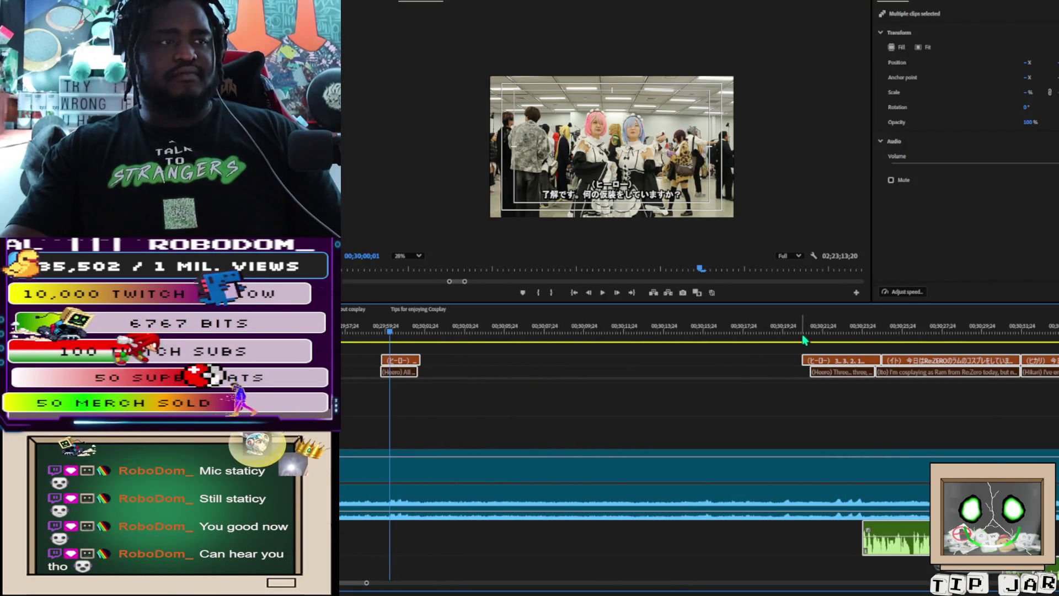
{"action": "left_click", "coordinate": [854, 331]}
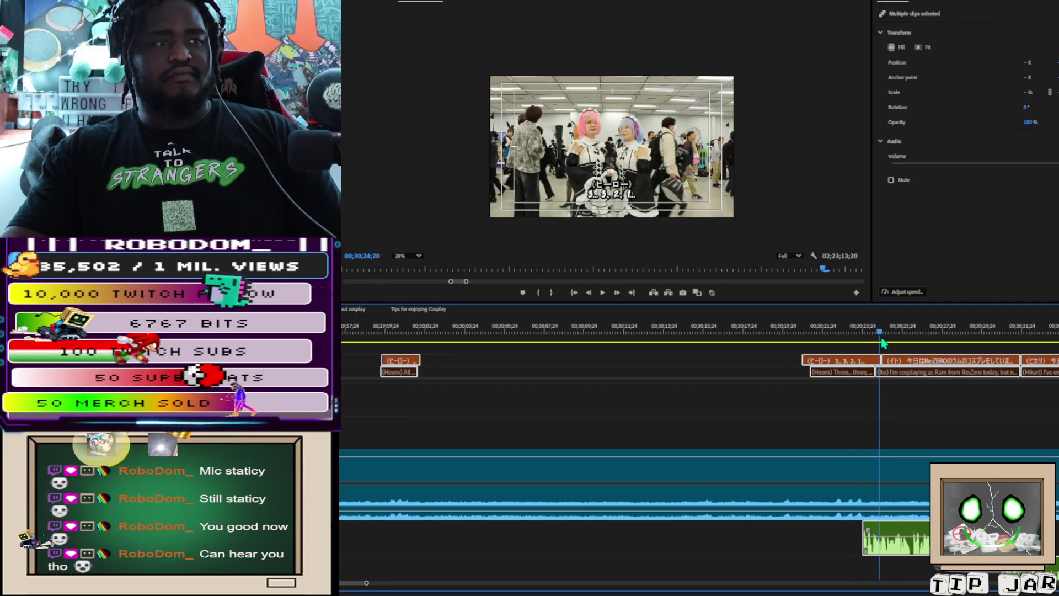
{"action": "left_click", "coordinate": [863, 345]}
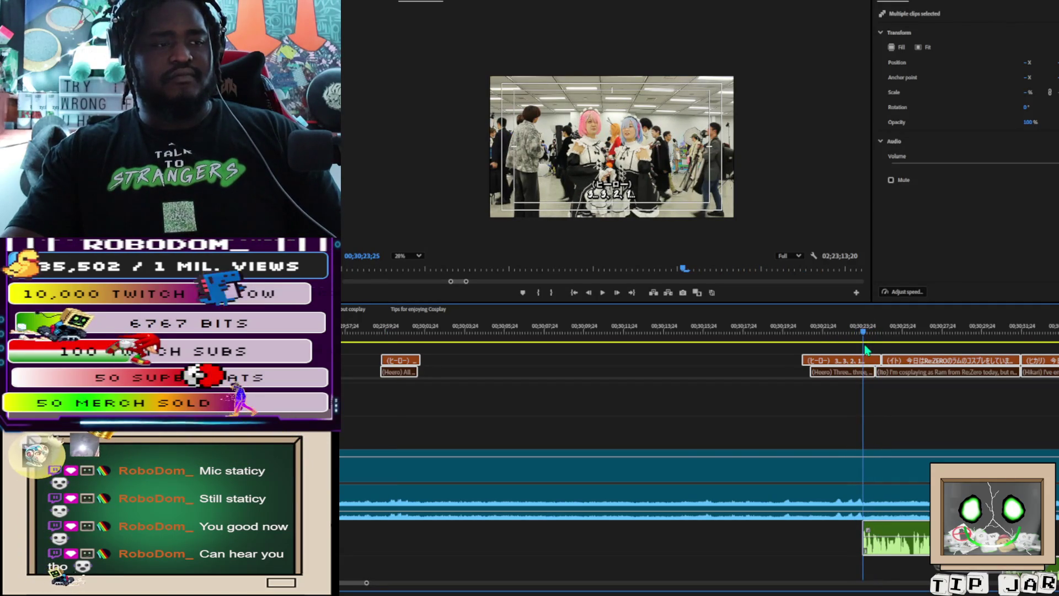
{"action": "left_click", "coordinate": [839, 362]}
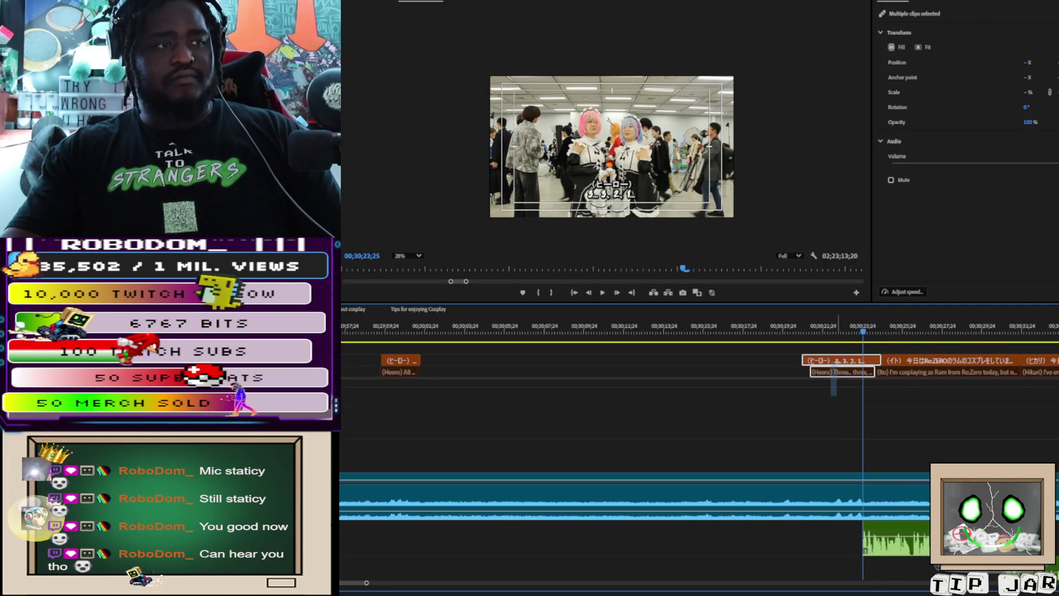
{"action": "mouse_move", "coordinate": [875, 360]}
{"action": "left_mouse_down"}
{"action": "mouse_move", "coordinate": [863, 360]}
{"action": "mouse_move", "coordinate": [861, 374]}
{"action": "left_mouse_up"}
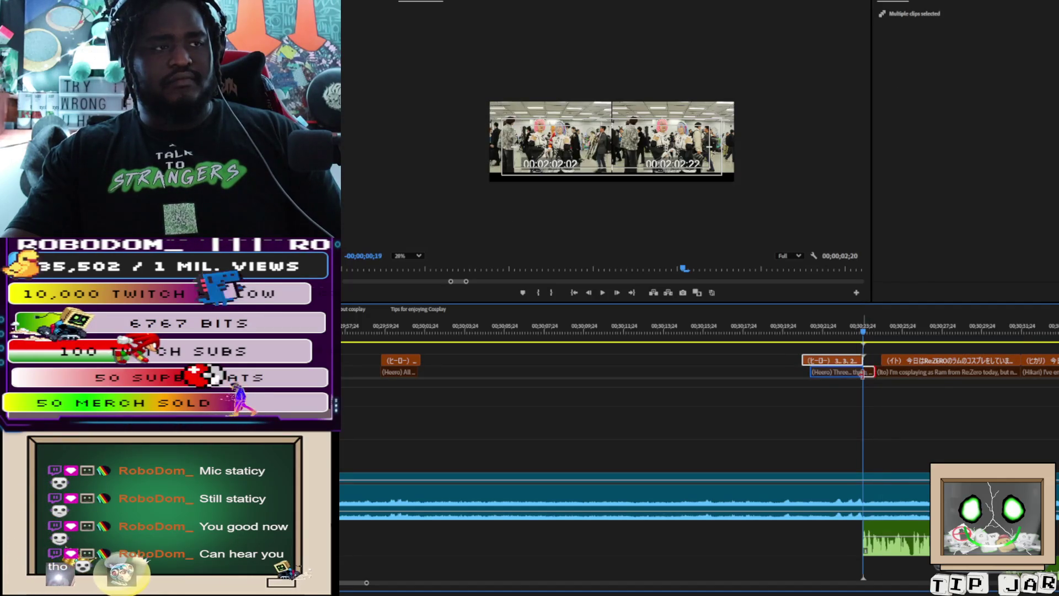
{"action": "key", "text": "space"}
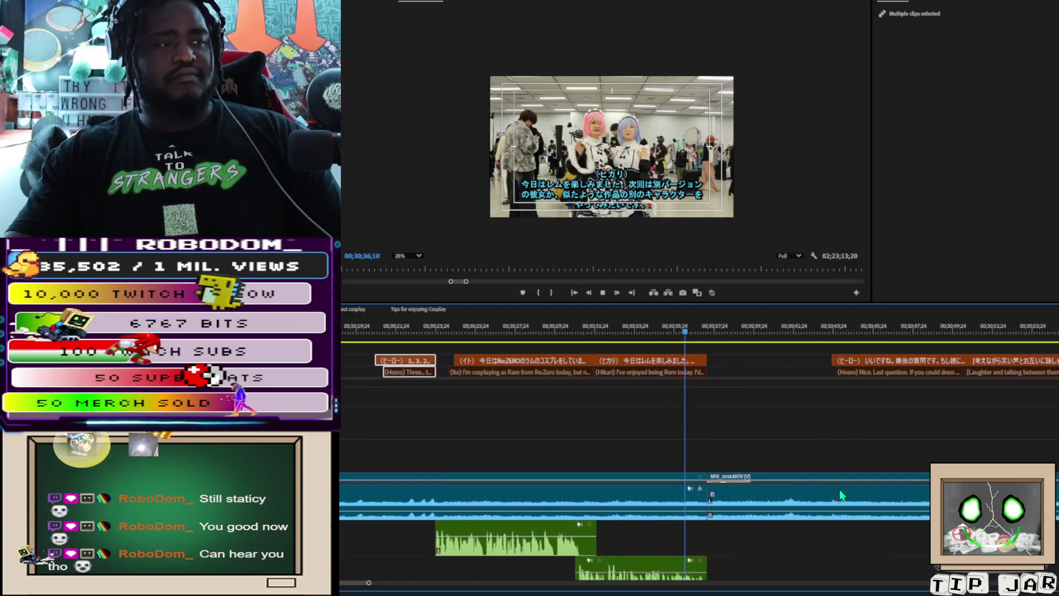
{"action": "key", "text": "space"}
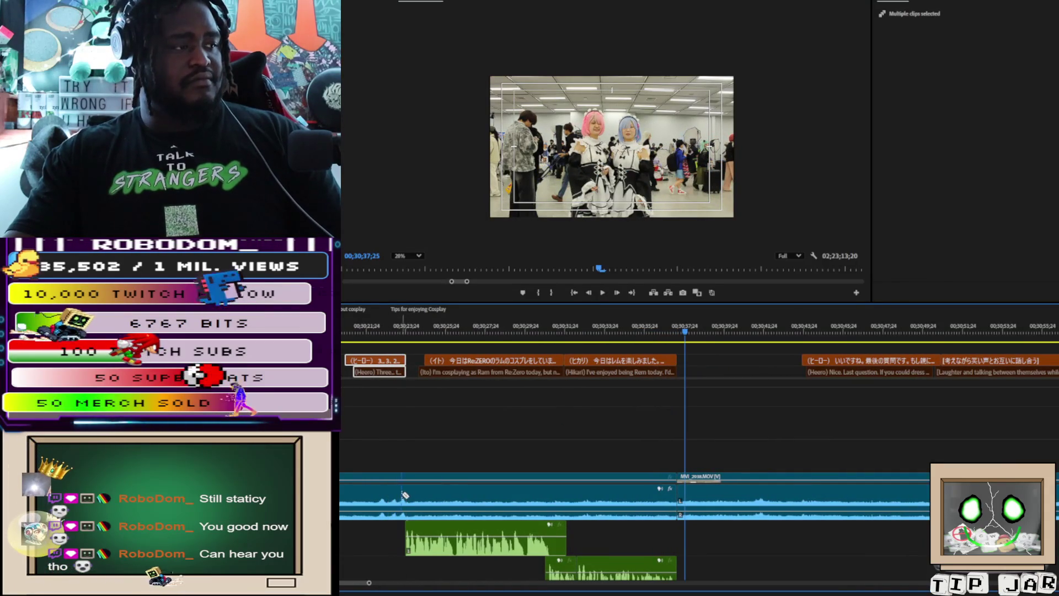
Step: Delete the Ram and Rem costume section's captions, video and audio, then scroll back earlier
{"action": "left_click", "coordinate": [416, 360]}
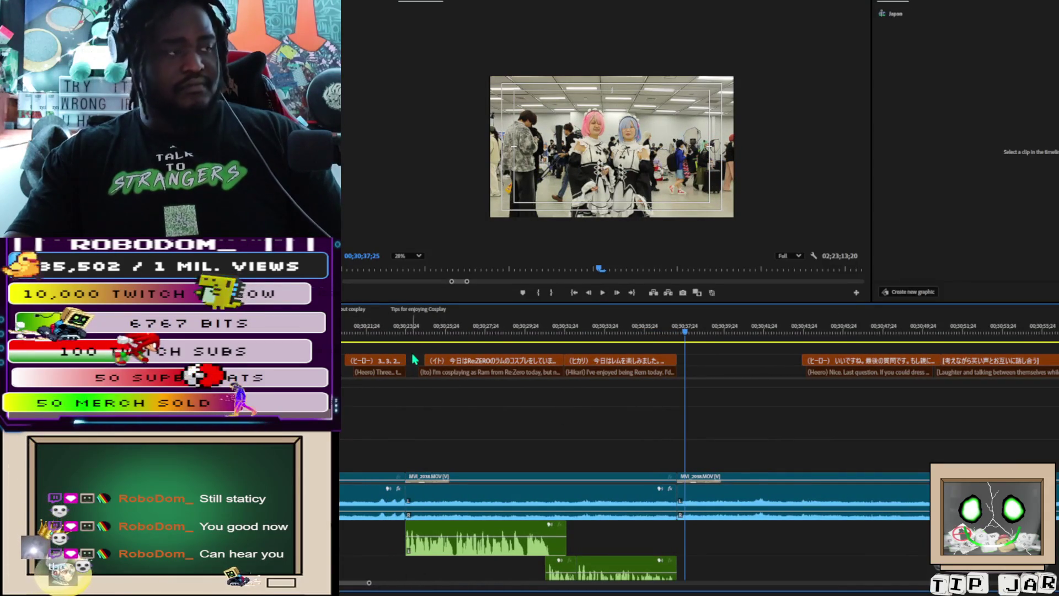
{"action": "mouse_move", "coordinate": [421, 350]}
{"action": "left_mouse_down"}
{"action": "mouse_move", "coordinate": [494, 543]}
{"action": "mouse_move", "coordinate": [615, 567]}
{"action": "left_mouse_up"}
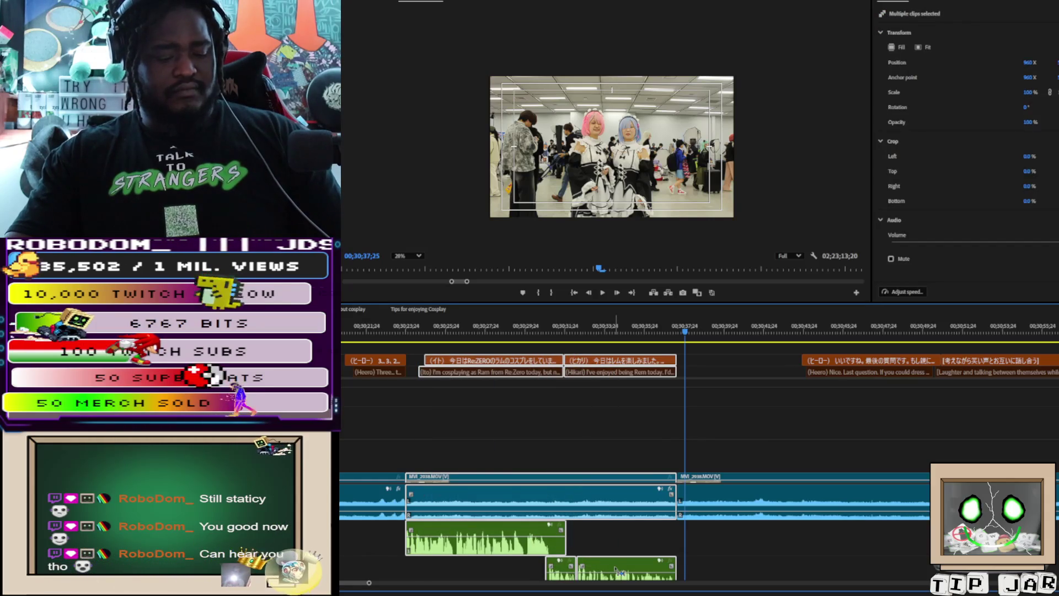
{"action": "key", "text": "Delete"}
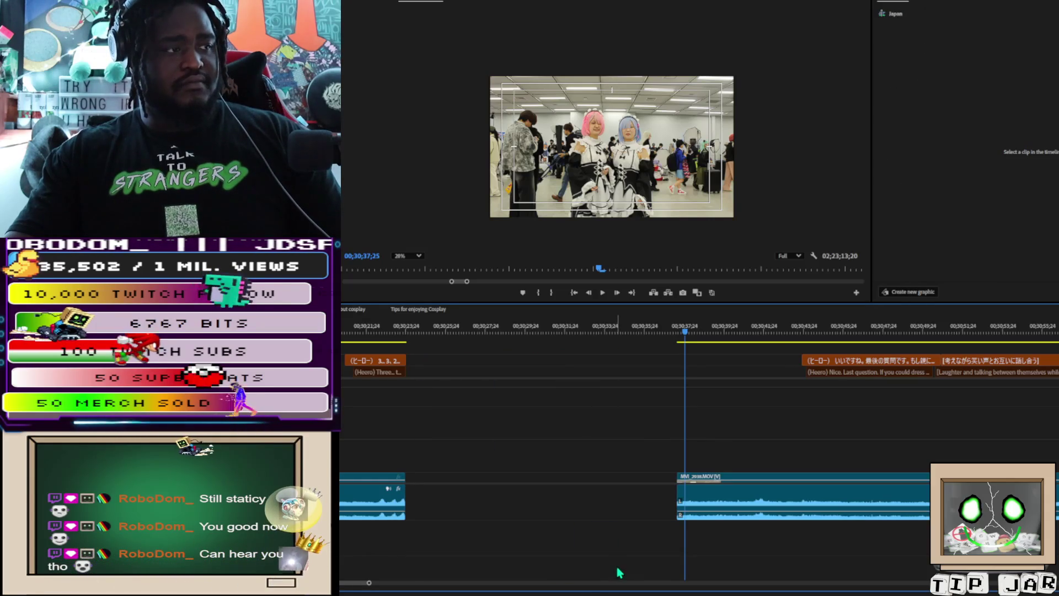
{"action": "scroll", "coordinate": [548, 561], "scroll_direction": "left", "scroll_amount": 1}
{"action": "mouse_move", "coordinate": [357, 588]}
{"action": "left_mouse_down"}
{"action": "mouse_move", "coordinate": [722, 582]}
{"action": "mouse_move", "coordinate": [606, 583]}
{"action": "mouse_move", "coordinate": [464, 524]}
{"action": "mouse_move", "coordinate": [503, 534]}
{"action": "left_mouse_up"}
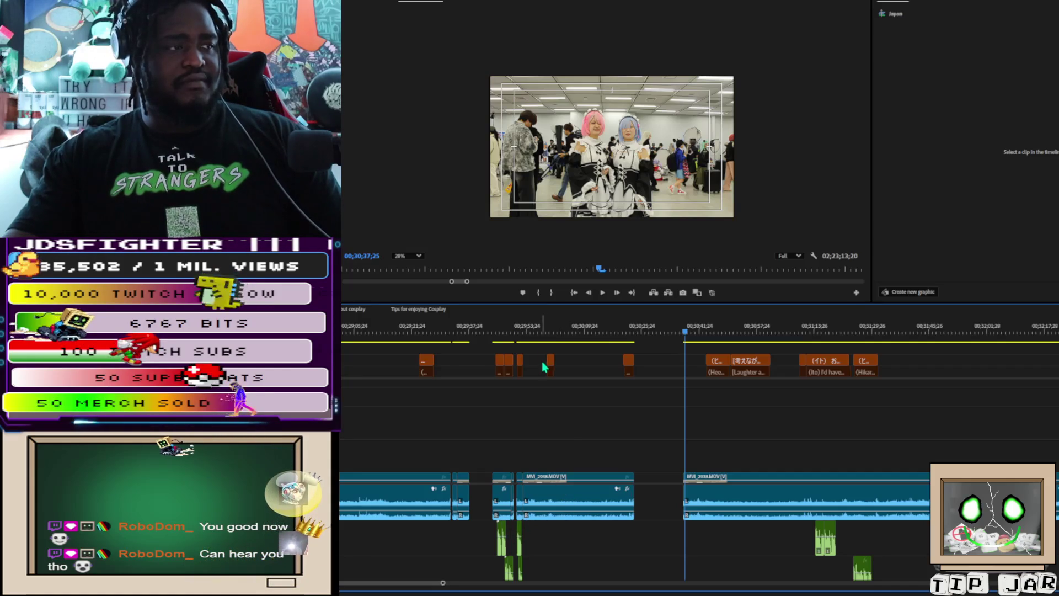
Step: Push the later clips right and paste the copied interview video, audio and Ito/Hikari captions into the gap
{"action": "mouse_move", "coordinate": [541, 363]}
{"action": "left_mouse_down"}
{"action": "mouse_move", "coordinate": [639, 542]}
{"action": "mouse_move", "coordinate": [616, 517]}
{"action": "left_mouse_up"}
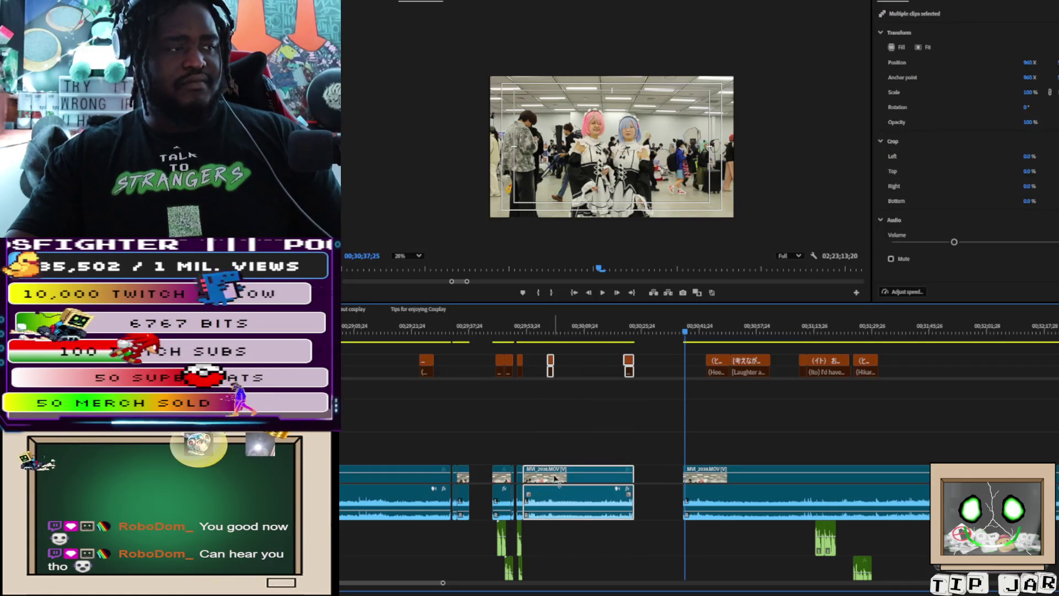
{"action": "left_click_drag", "start_coordinate": [556, 484], "coordinate": [583, 486]}
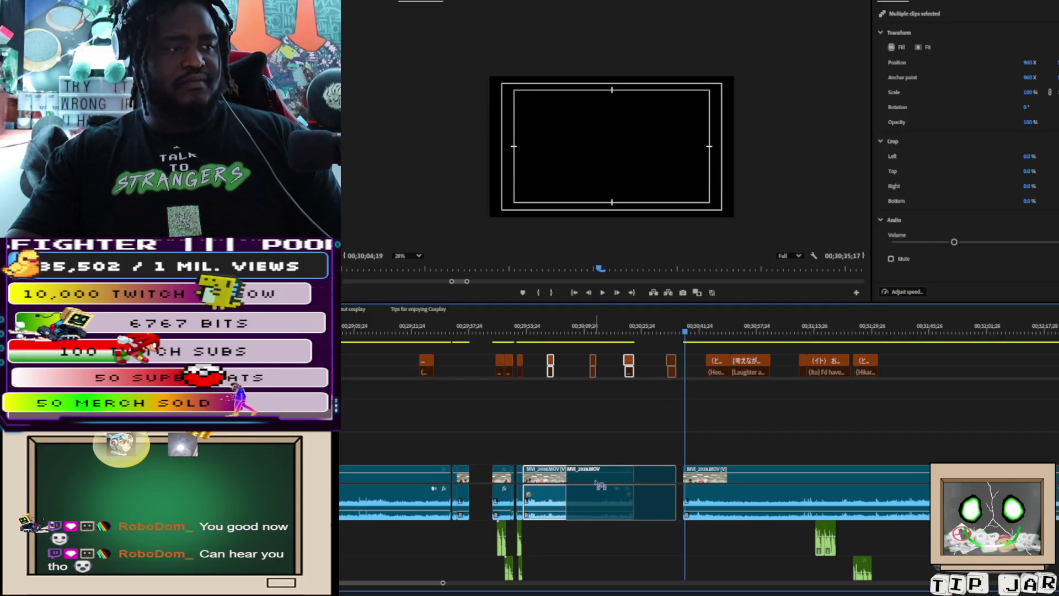
{"action": "left_click_drag", "start_coordinate": [601, 486], "coordinate": [602, 486]}
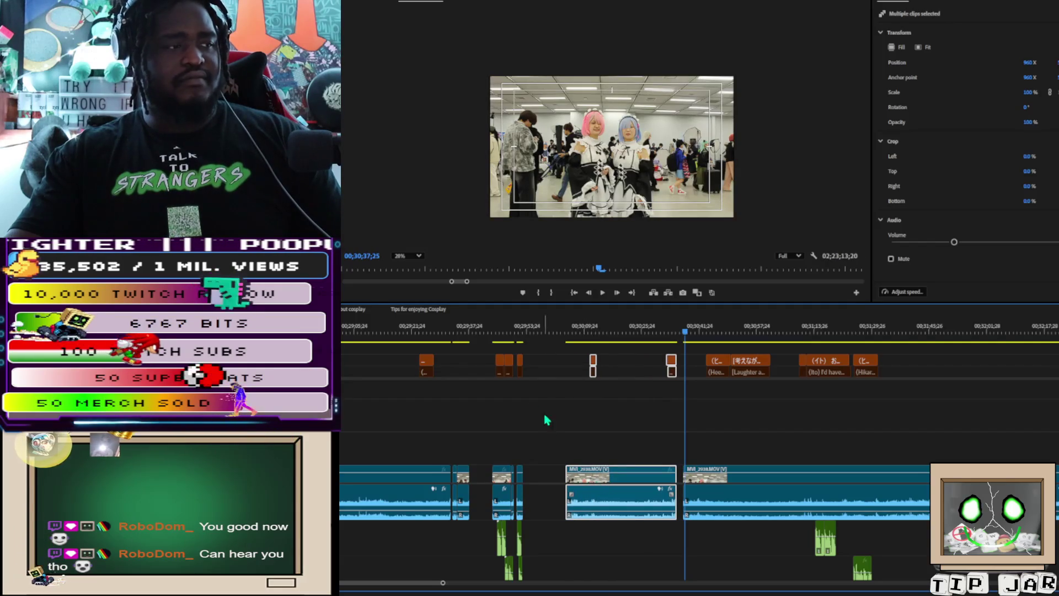
{"action": "left_click", "coordinate": [528, 327]}
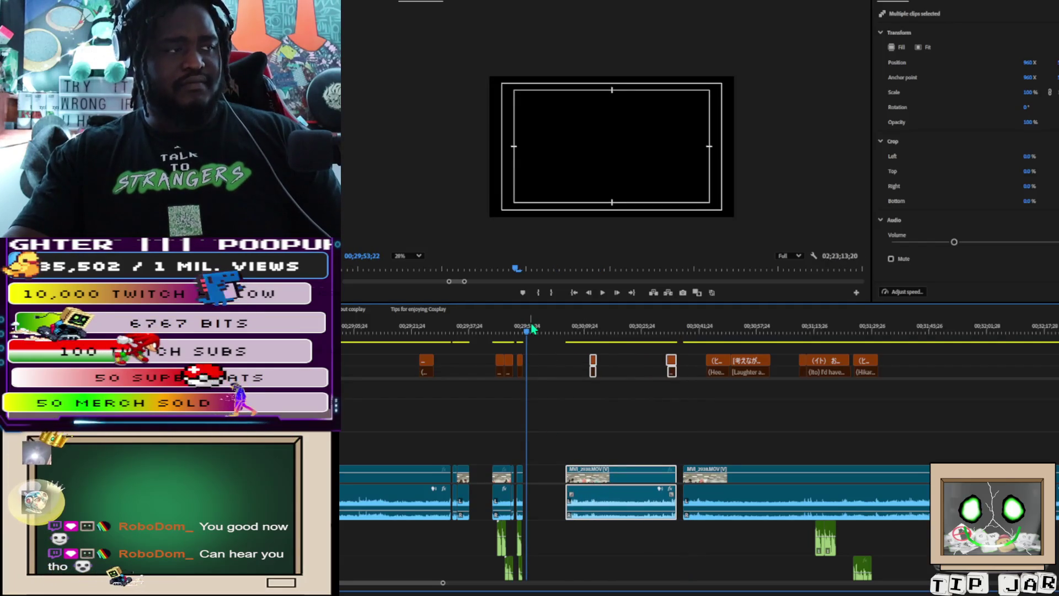
{"action": "key", "text": "ctrl+v"}
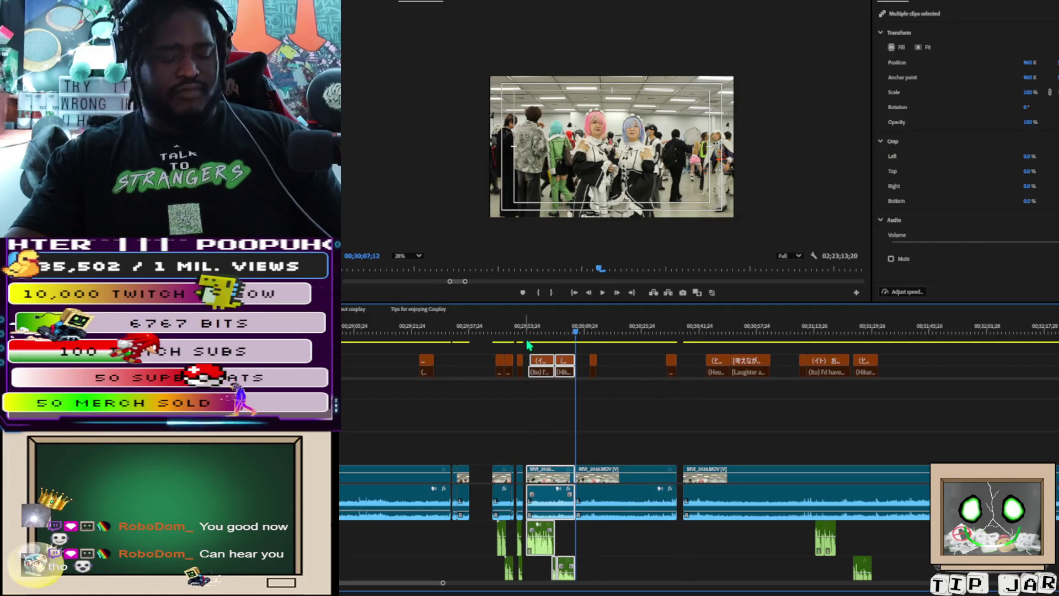
{"action": "key", "text": "ctrl+z"}
{"action": "left_click_drag", "start_coordinate": [540, 481], "coordinate": [591, 486]}
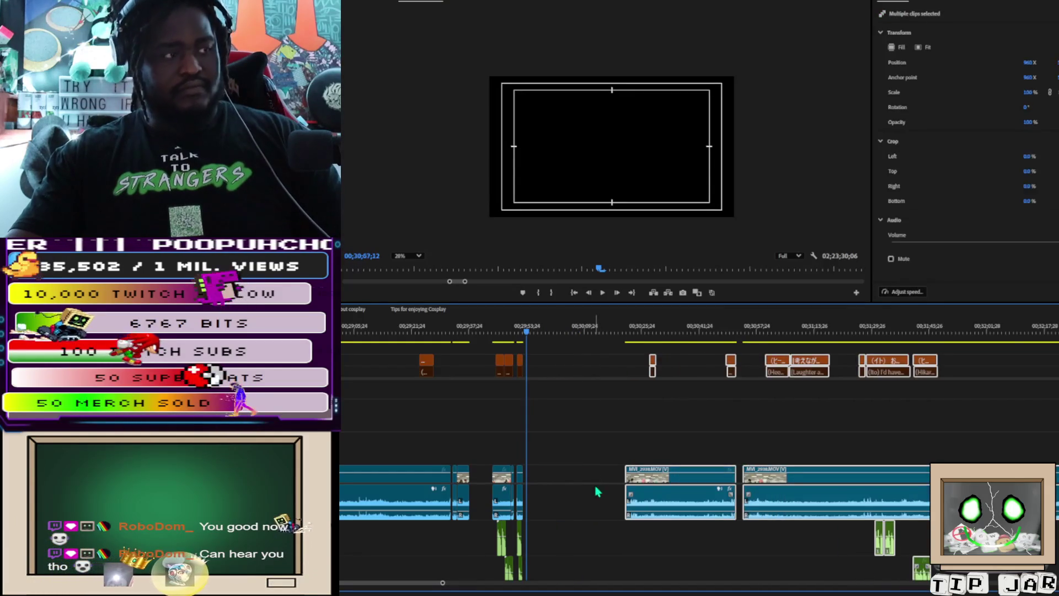
{"action": "key", "text": "ctrl+v"}
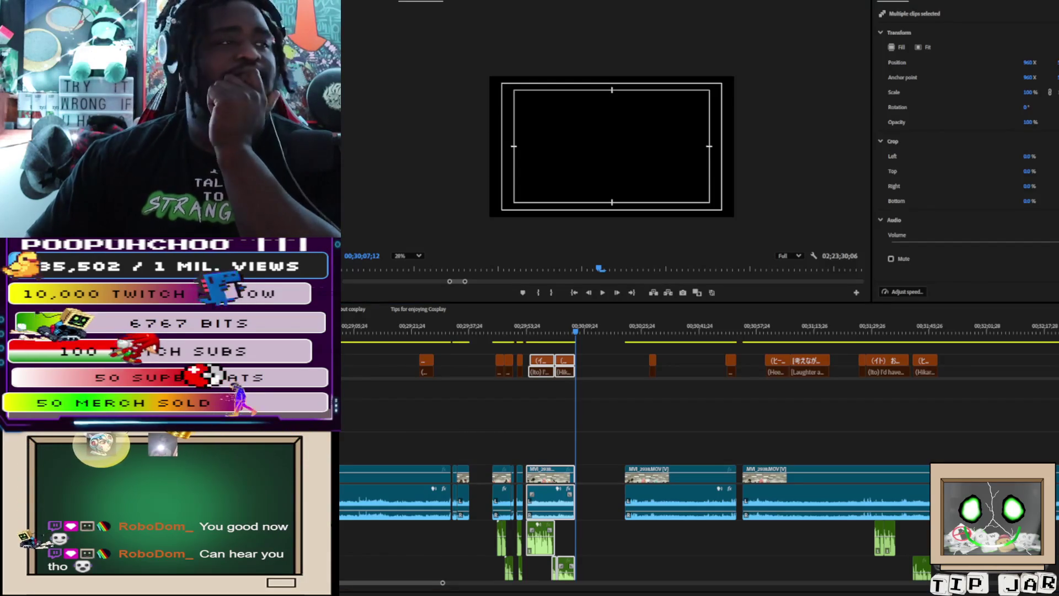
{"action": "scroll", "coordinate": [695, 441], "scroll_direction": "right", "scroll_amount": 5}
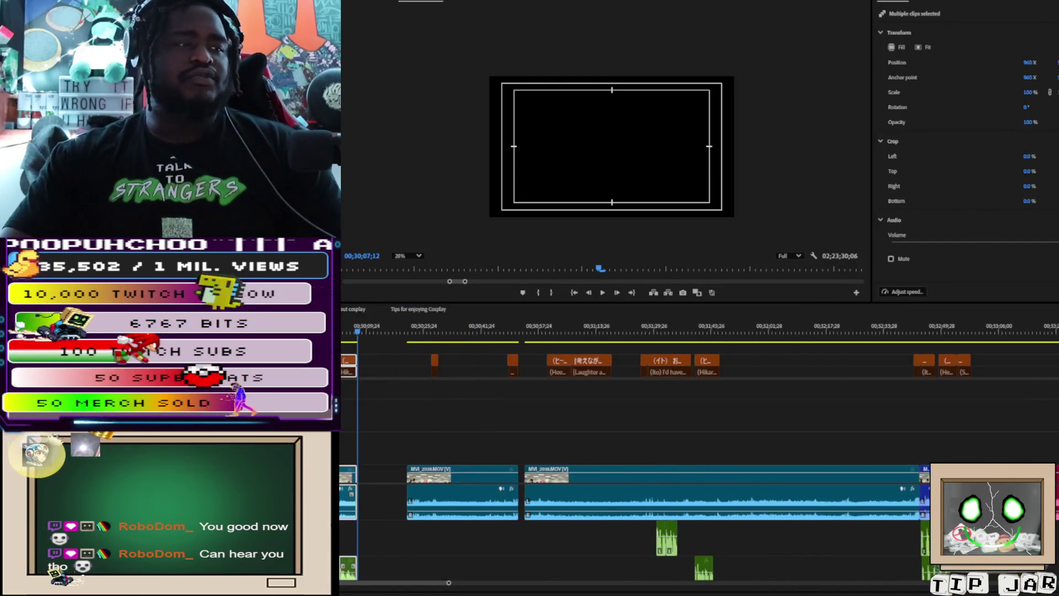
Step: Zoom in on the next interview section and play it back to check the subtitles
{"action": "left_click", "coordinate": [651, 330]}
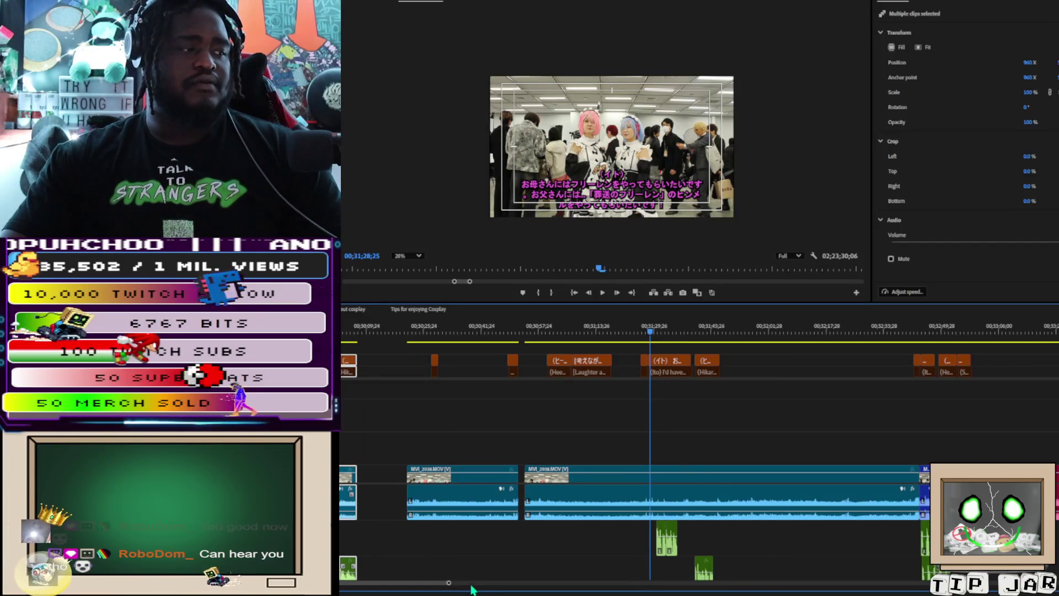
{"action": "left_click_drag", "start_coordinate": [449, 583], "coordinate": [445, 581]}
{"action": "key", "text": "equal"}
{"action": "key", "text": "equal"}
{"action": "key", "text": "equal"}
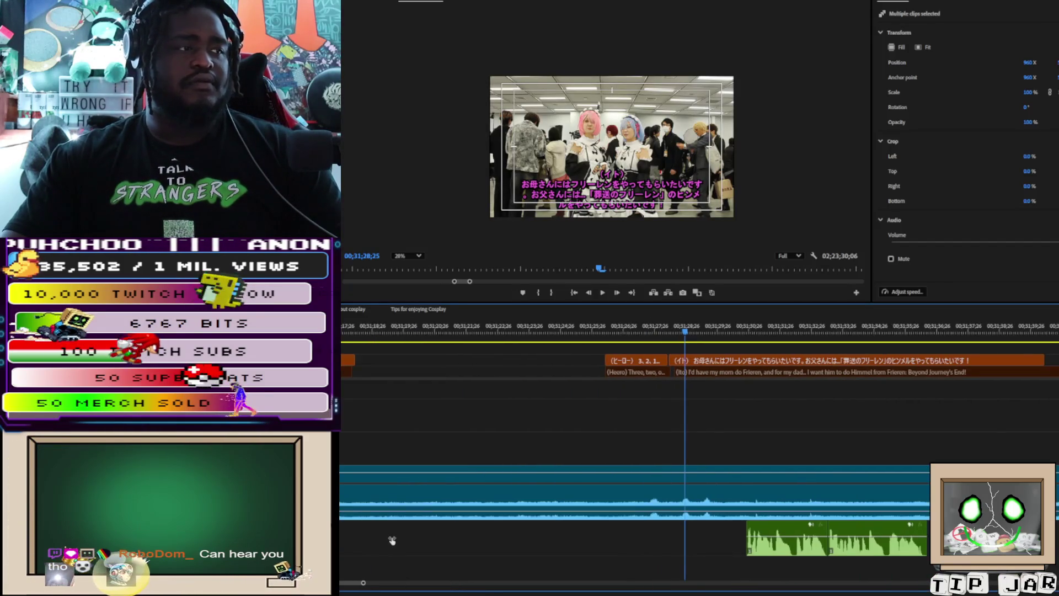
{"action": "key", "text": "space"}
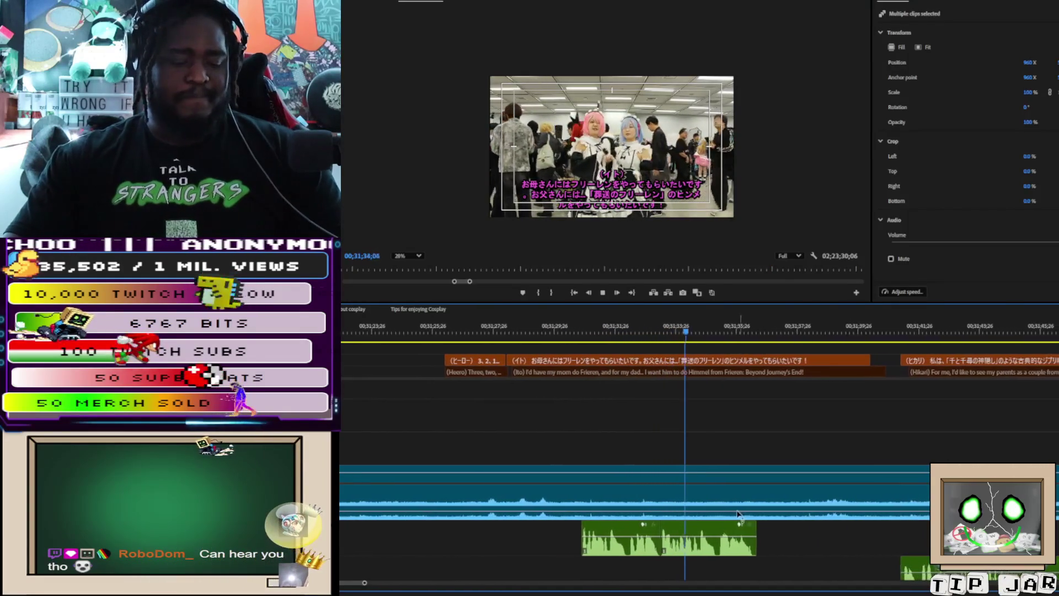
{"action": "key", "text": "space"}
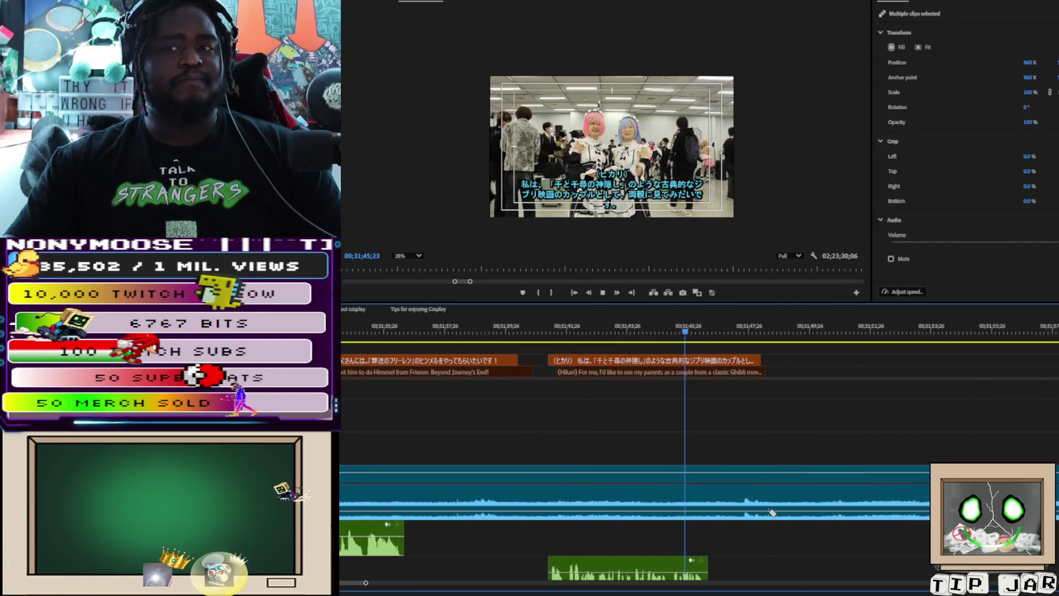
{"action": "key", "text": "space"}
{"action": "key", "text": "space"}
{"action": "key", "text": "space"}
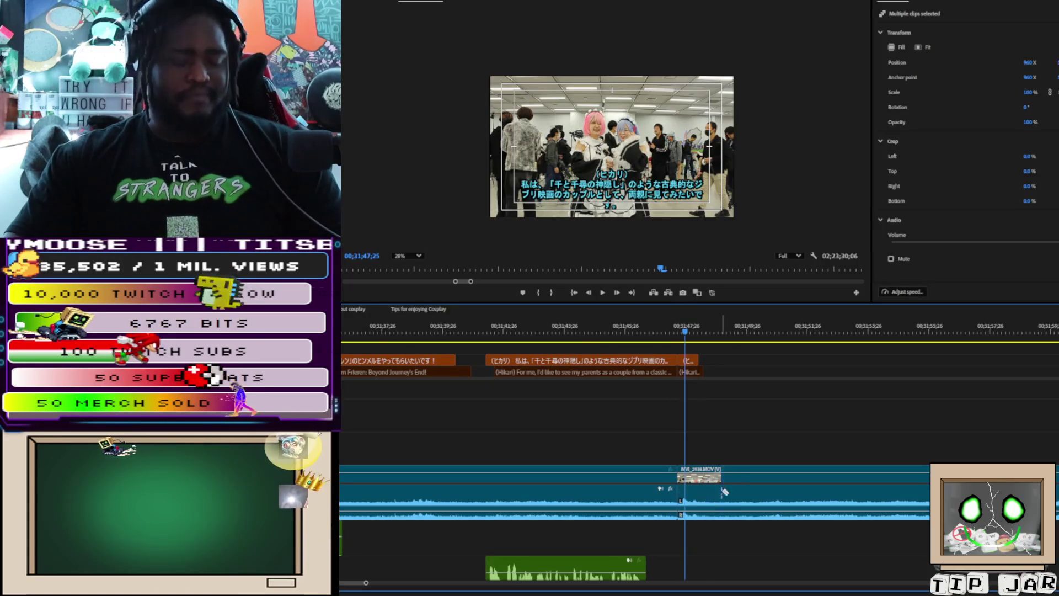
Step: Delete the captions, video and audio from 00;31;28 to 00;31;47, then zoom out
{"action": "scroll", "coordinate": [711, 469], "scroll_direction": "up", "scroll_amount": 5}
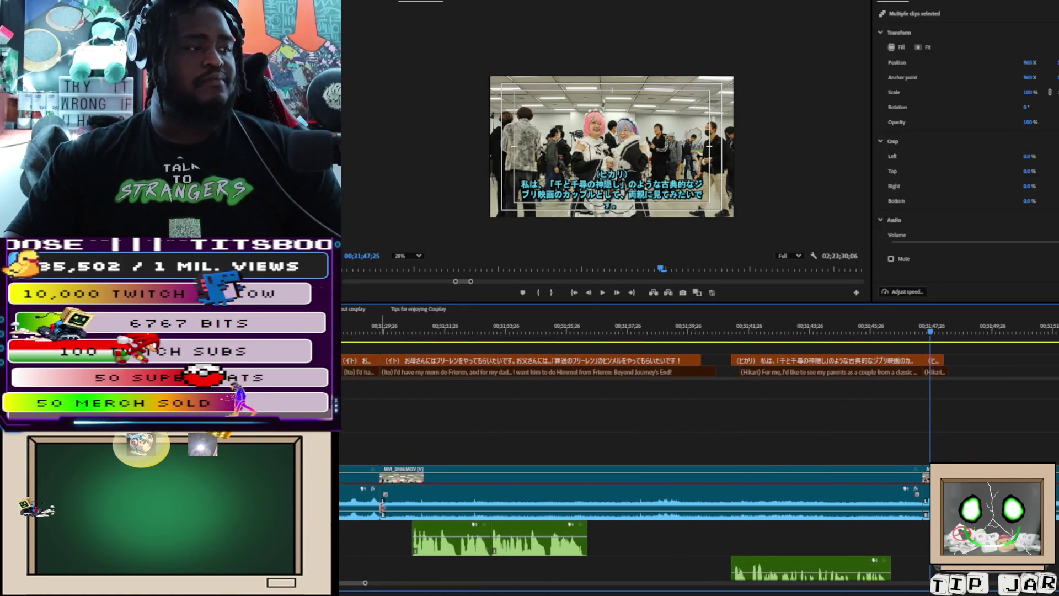
{"action": "mouse_move", "coordinate": [392, 556]}
{"action": "left_mouse_down"}
{"action": "mouse_move", "coordinate": [466, 376]}
{"action": "mouse_move", "coordinate": [835, 375]}
{"action": "mouse_move", "coordinate": [871, 373]}
{"action": "mouse_move", "coordinate": [879, 359]}
{"action": "left_mouse_up"}
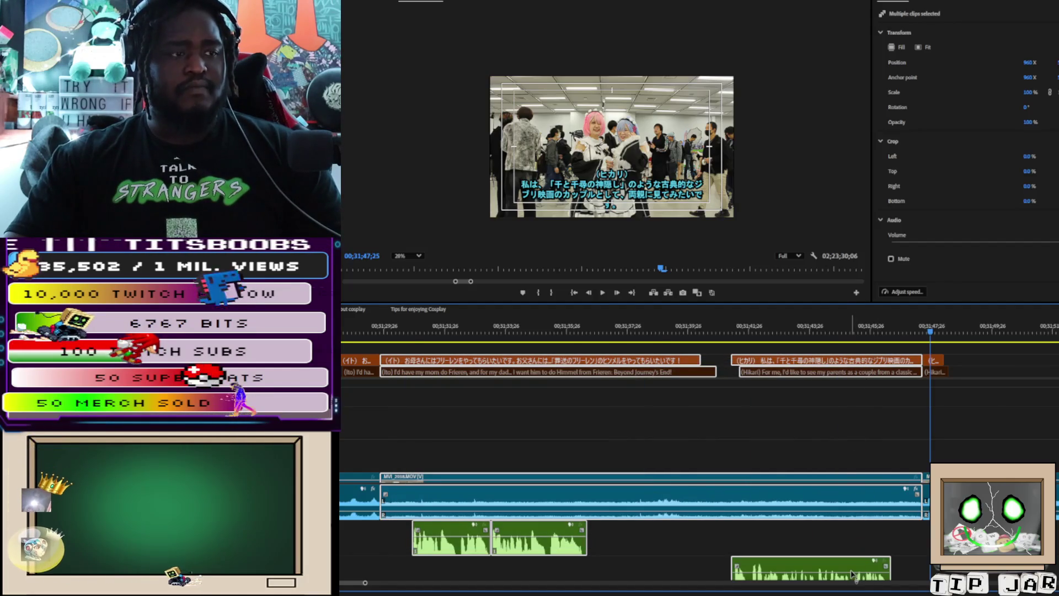
{"action": "key", "text": "Delete"}
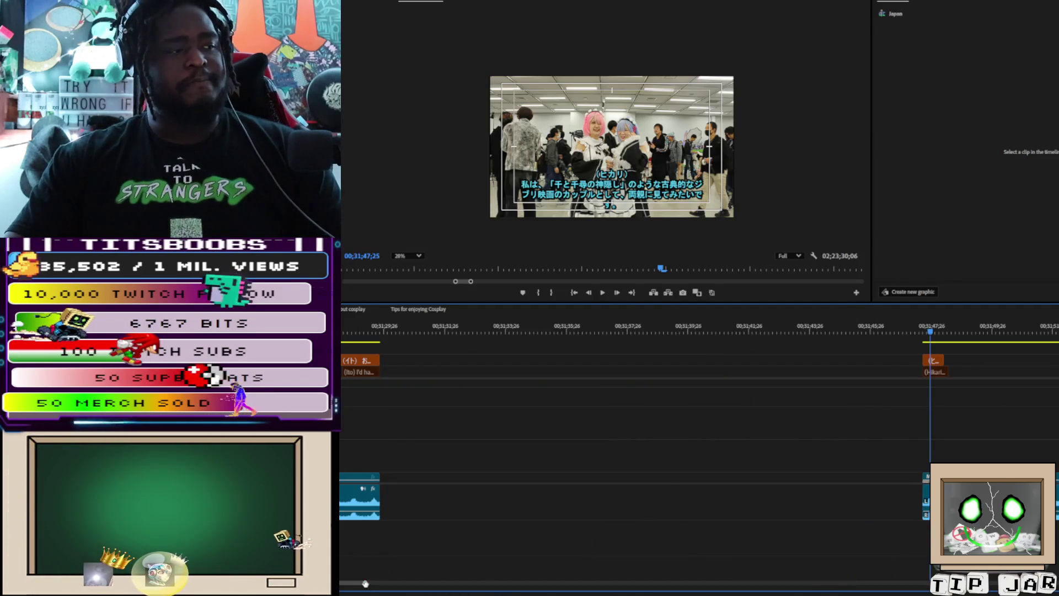
{"action": "key", "text": "minus"}
{"action": "key", "text": "minus"}
{"action": "key", "text": "minus"}
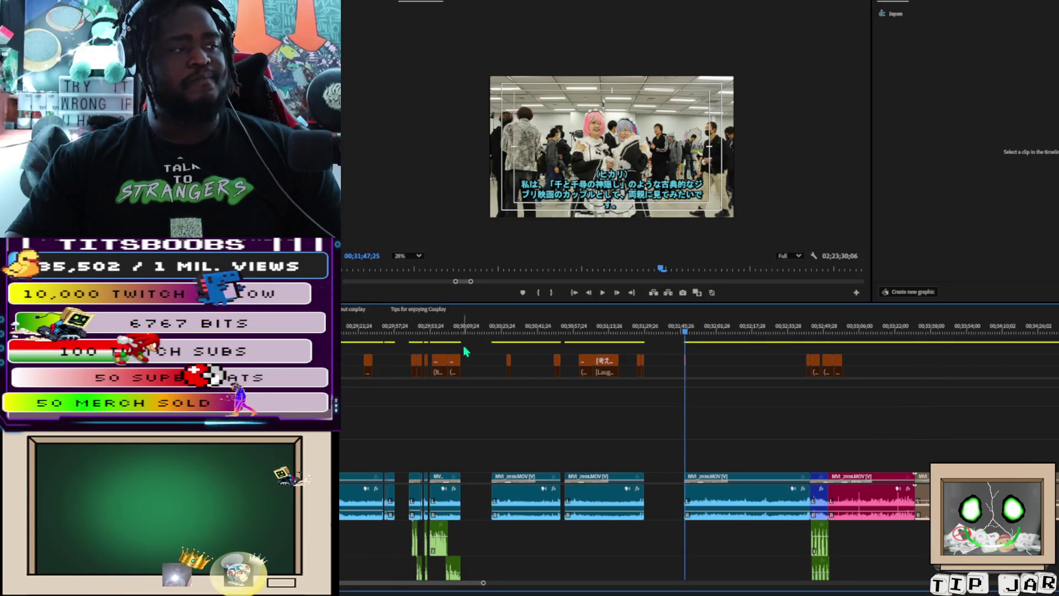
Step: Push all later clips right and paste the copied clip at 00;30;12;02
{"action": "left_click", "coordinate": [477, 493]}
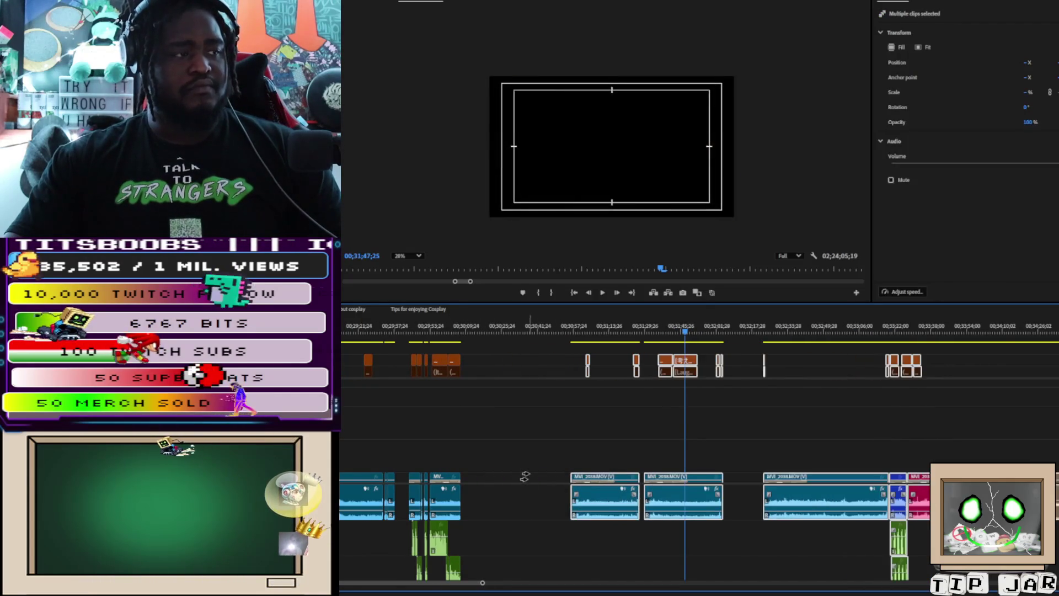
{"action": "left_click_drag", "start_coordinate": [478, 493], "coordinate": [495, 348]}
{"action": "left_click", "coordinate": [472, 331]}
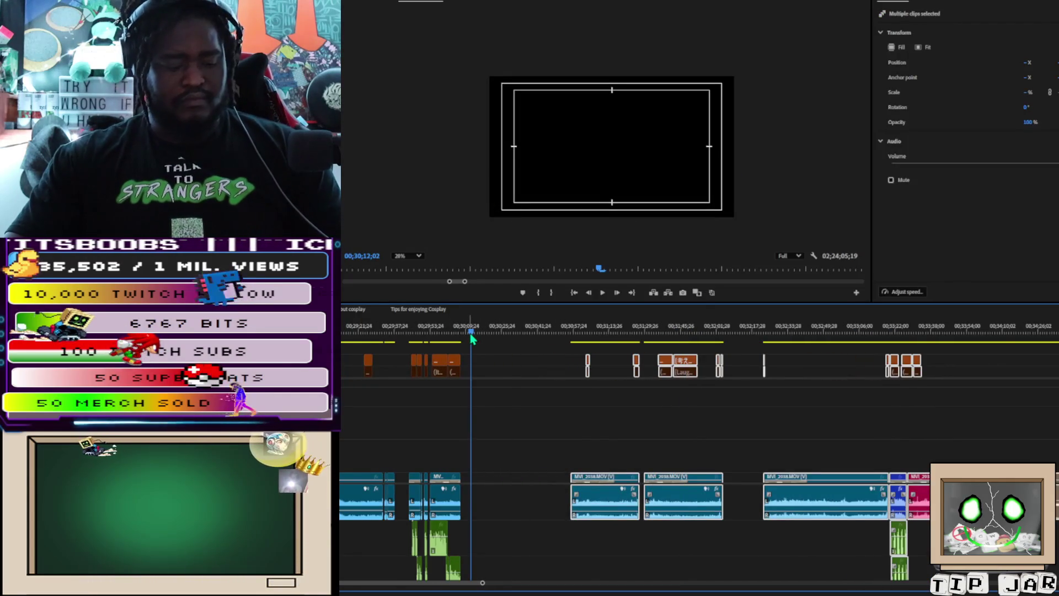
{"action": "key", "text": "ctrl+v"}
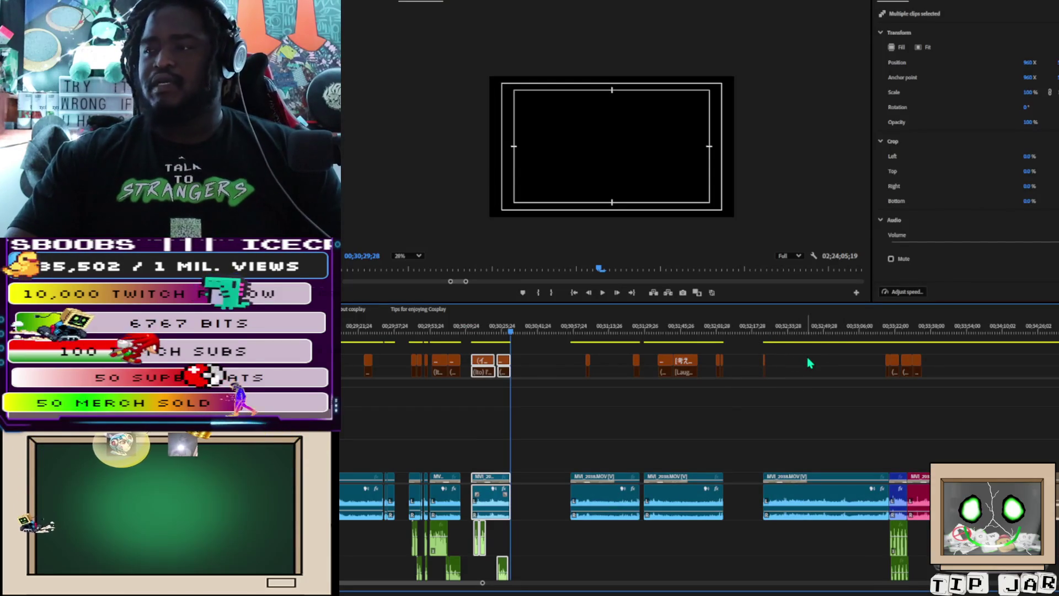
Step: Review the footage near 00;33;20 and delete the farewell clip with its subtitle and audio
{"action": "left_click", "coordinate": [854, 367]}
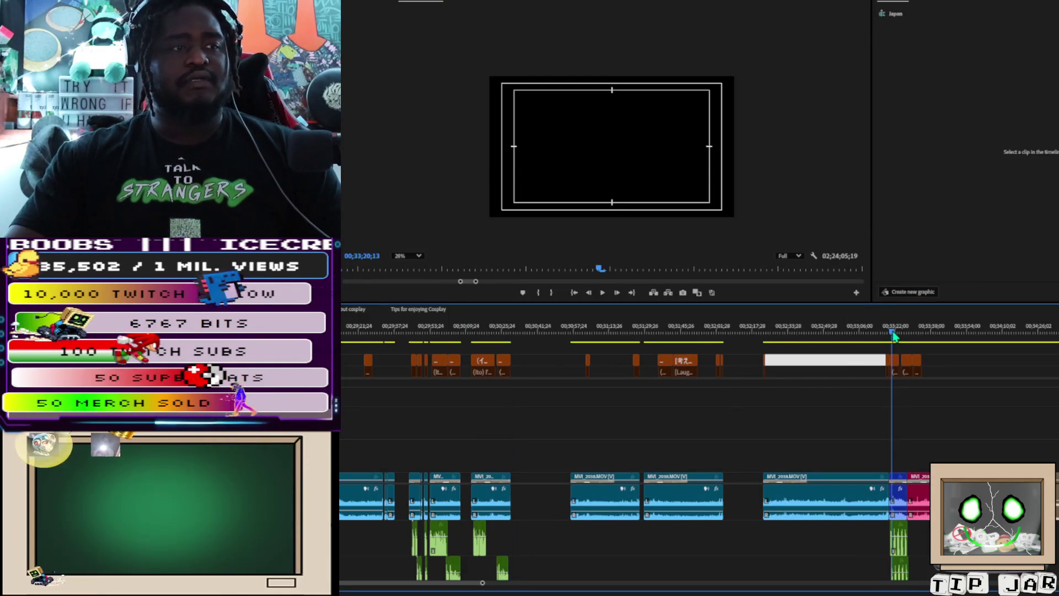
{"action": "left_click_drag", "start_coordinate": [894, 336], "coordinate": [886, 343]}
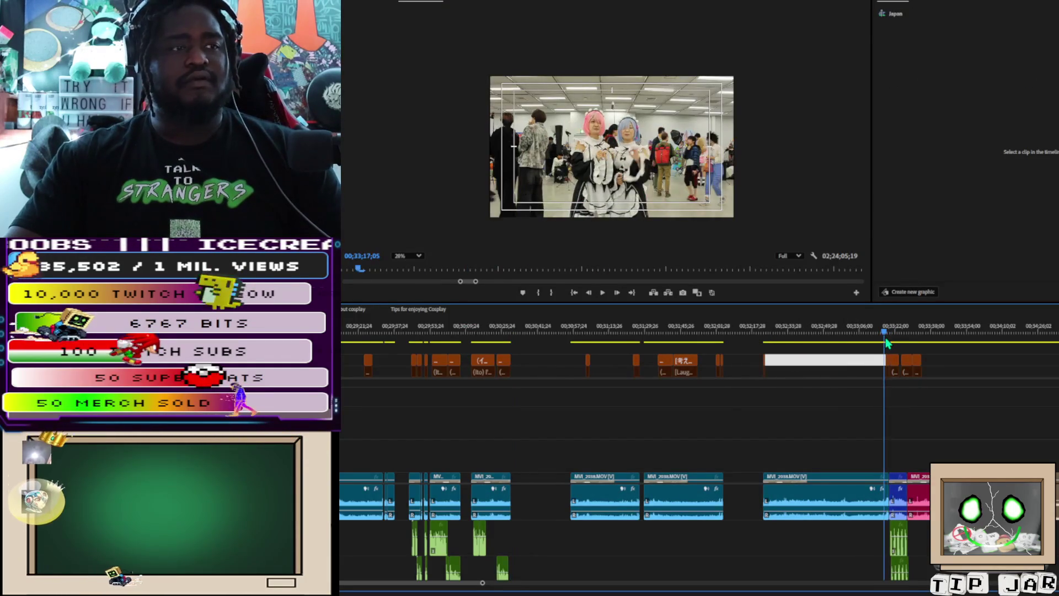
{"action": "key", "text": "space"}
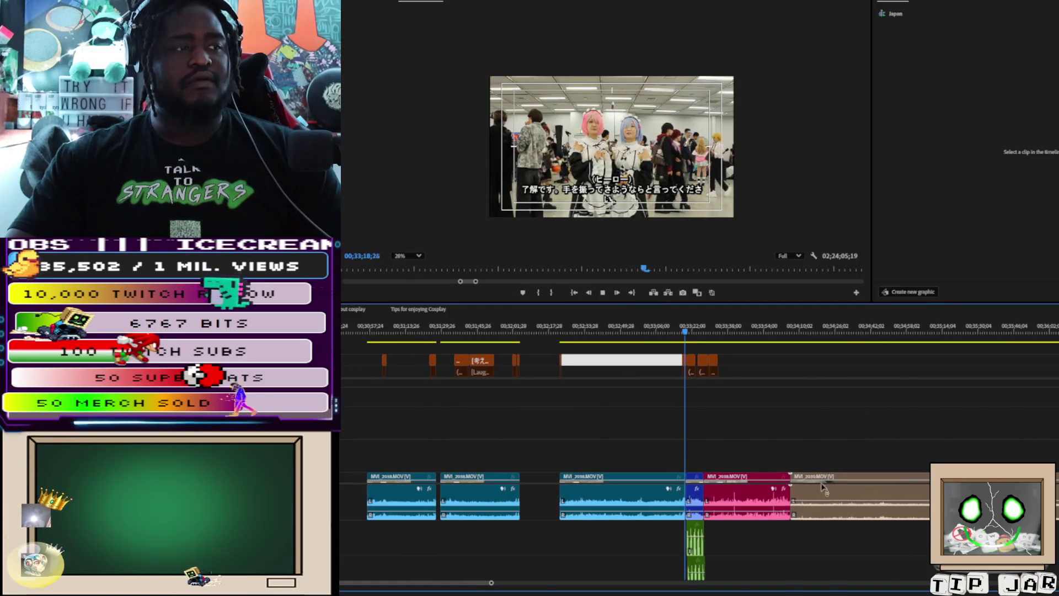
{"action": "key", "text": "space"}
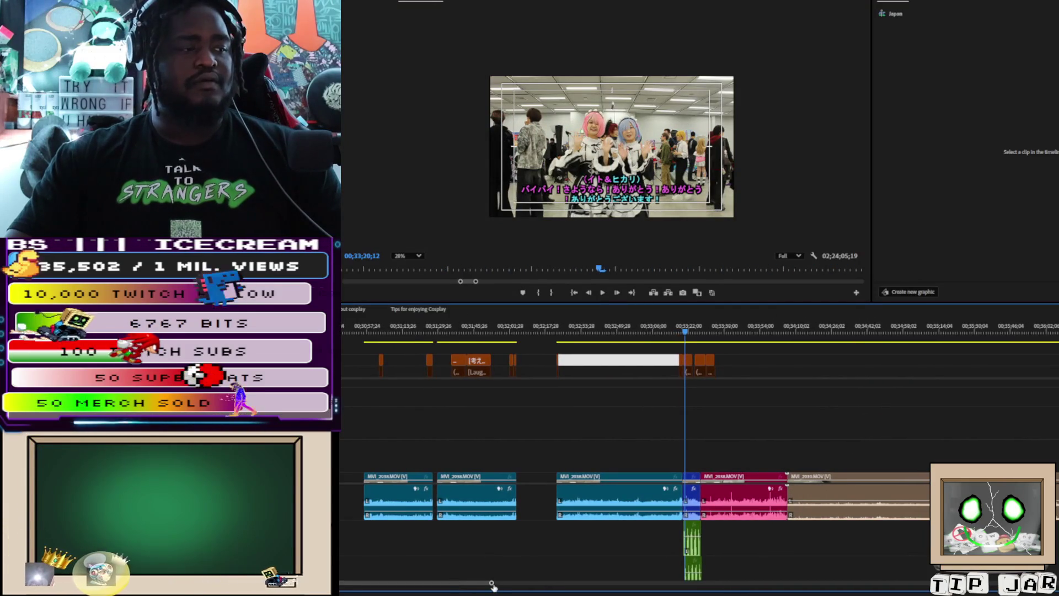
{"action": "mouse_move", "coordinate": [492, 584]}
{"action": "left_mouse_down"}
{"action": "mouse_move", "coordinate": [359, 561]}
{"action": "mouse_move", "coordinate": [401, 559]}
{"action": "left_mouse_up"}
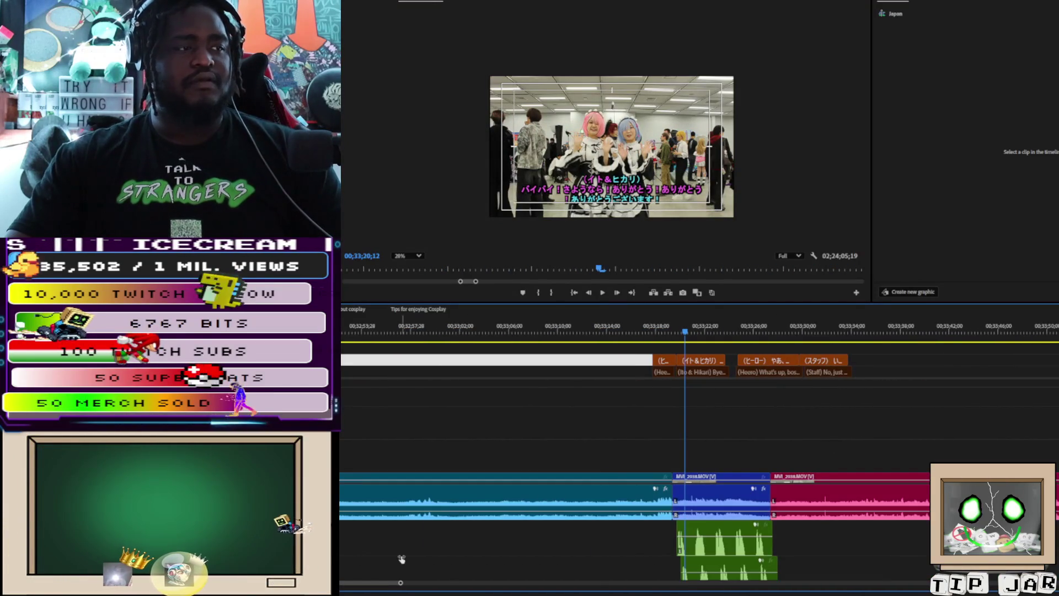
{"action": "left_click_drag", "start_coordinate": [693, 347], "coordinate": [731, 562]}
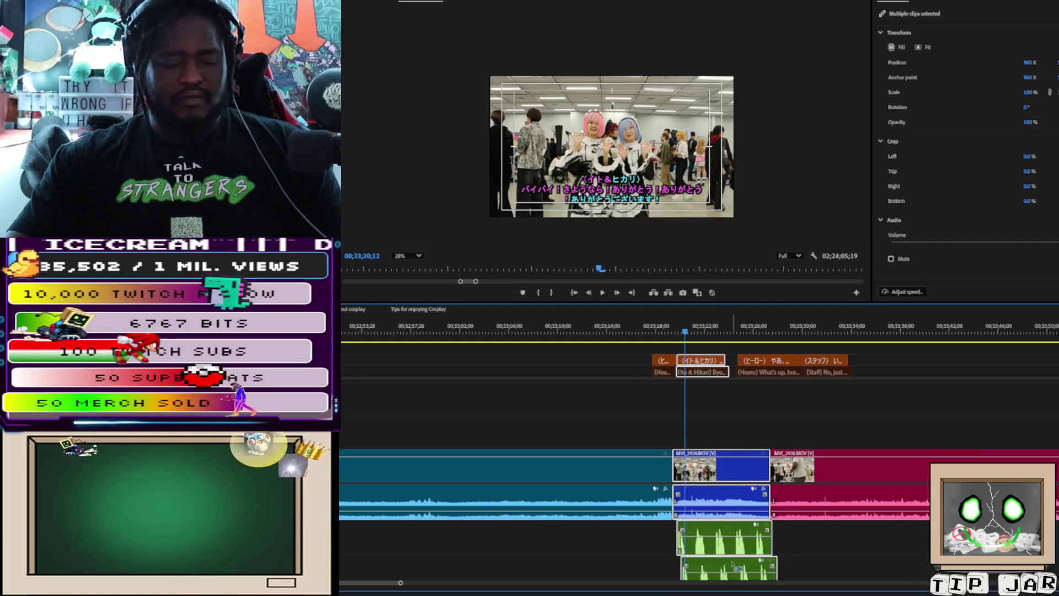
{"action": "key", "text": "Delete"}
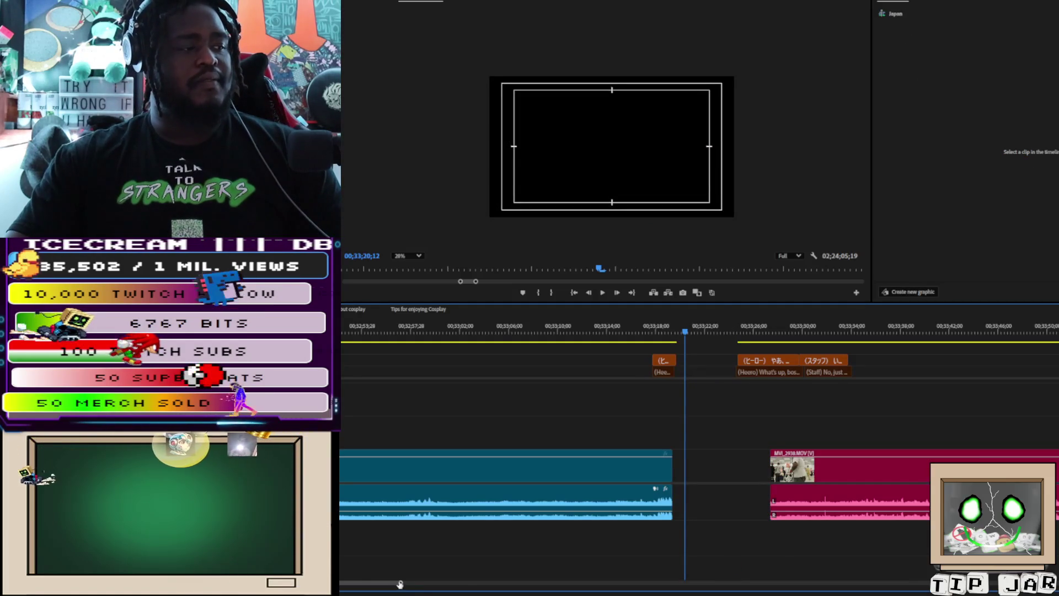
{"action": "left_click_drag", "start_coordinate": [399, 584], "coordinate": [488, 579]}
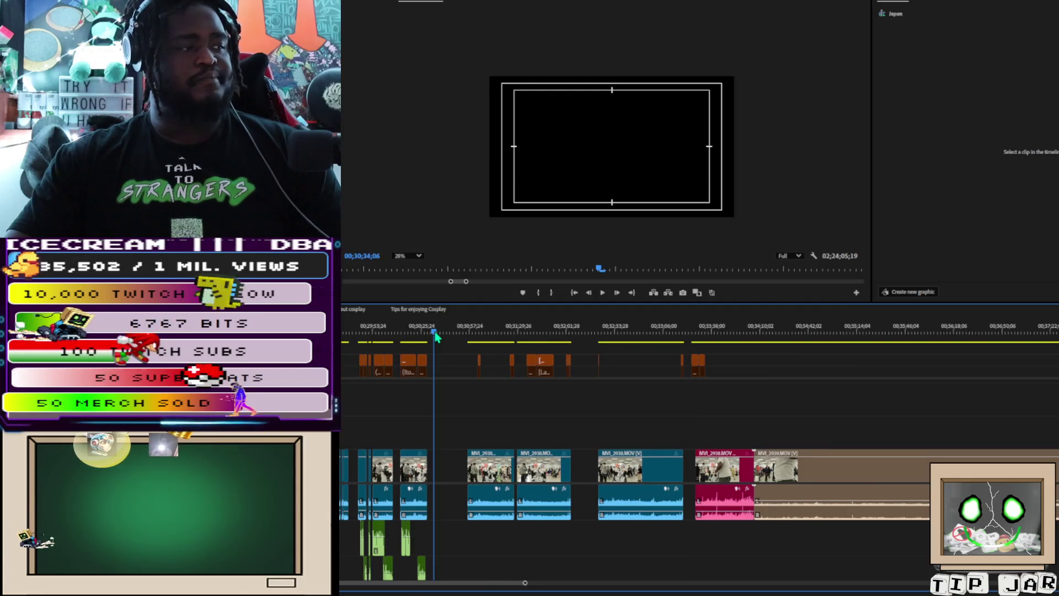
{"action": "key", "text": "ctrl+v"}
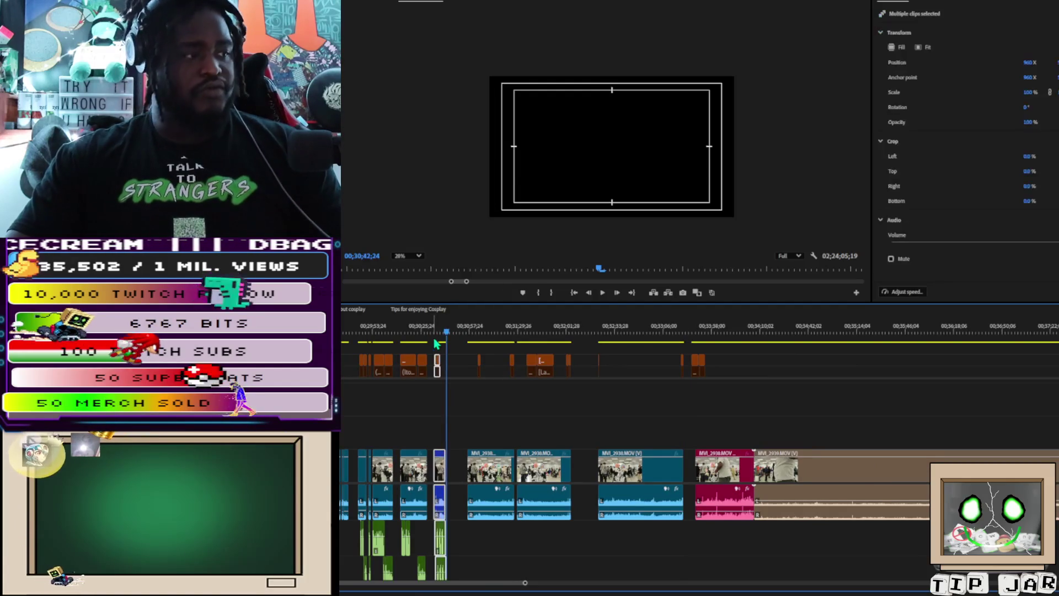
{"action": "left_click_drag", "start_coordinate": [353, 349], "coordinate": [452, 581]}
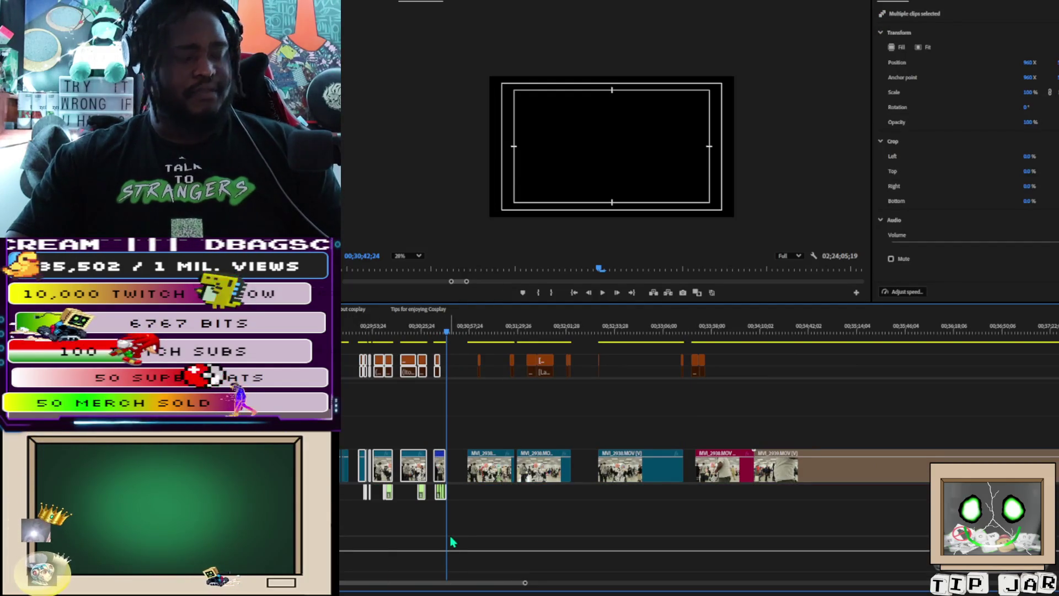
{"action": "key", "text": "Delete"}
{"action": "left_click_drag", "start_coordinate": [527, 584], "coordinate": [913, 583]}
{"action": "scroll", "coordinate": [919, 565], "scroll_direction": "down", "scroll_amount": 3}
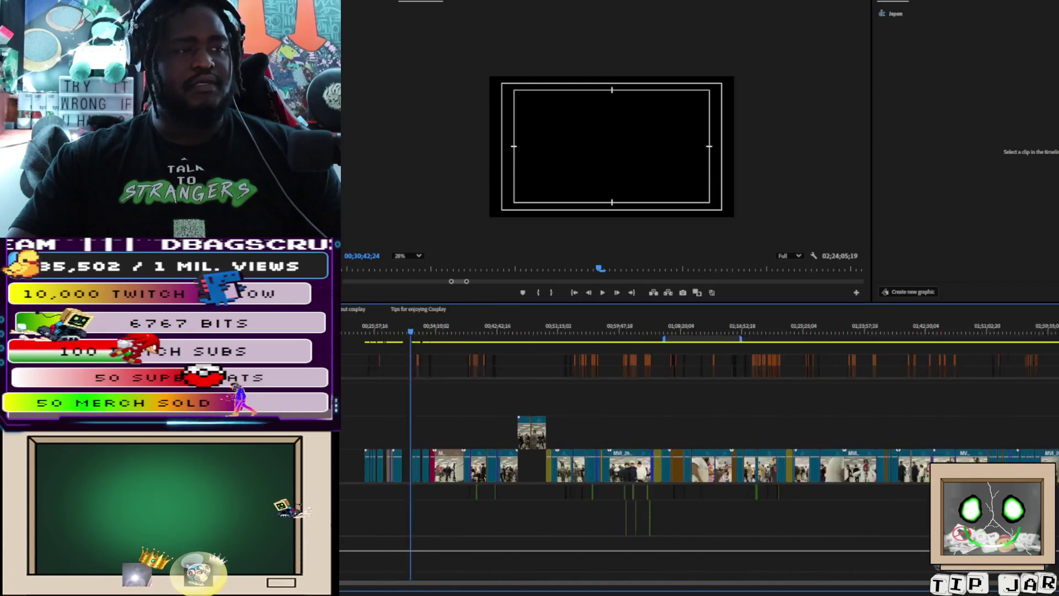
{"action": "key", "text": "End"}
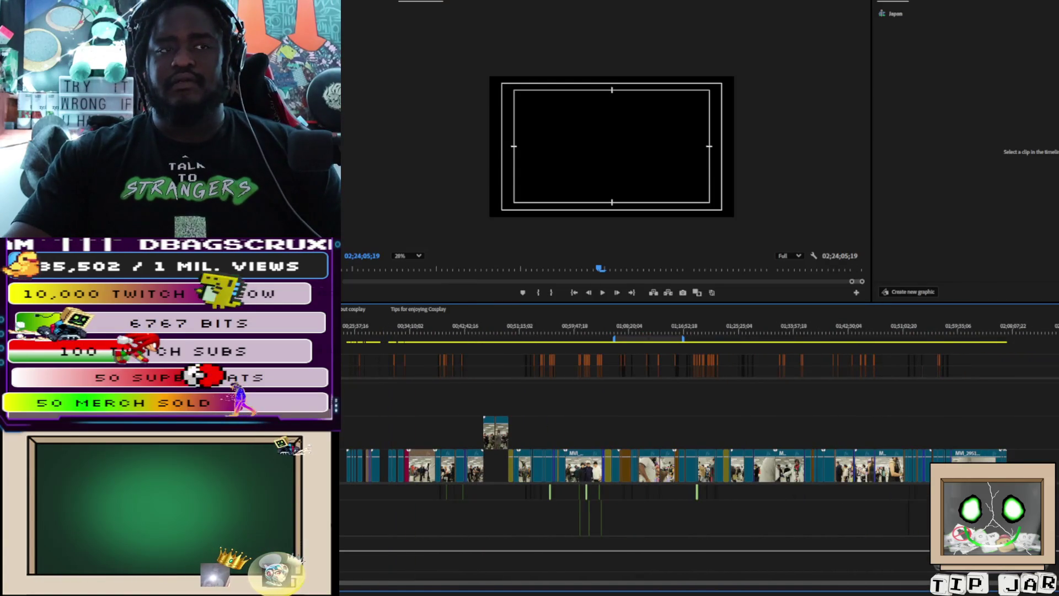
{"action": "key", "text": "equal"}
{"action": "key", "text": "equal"}
{"action": "key", "text": "equal"}
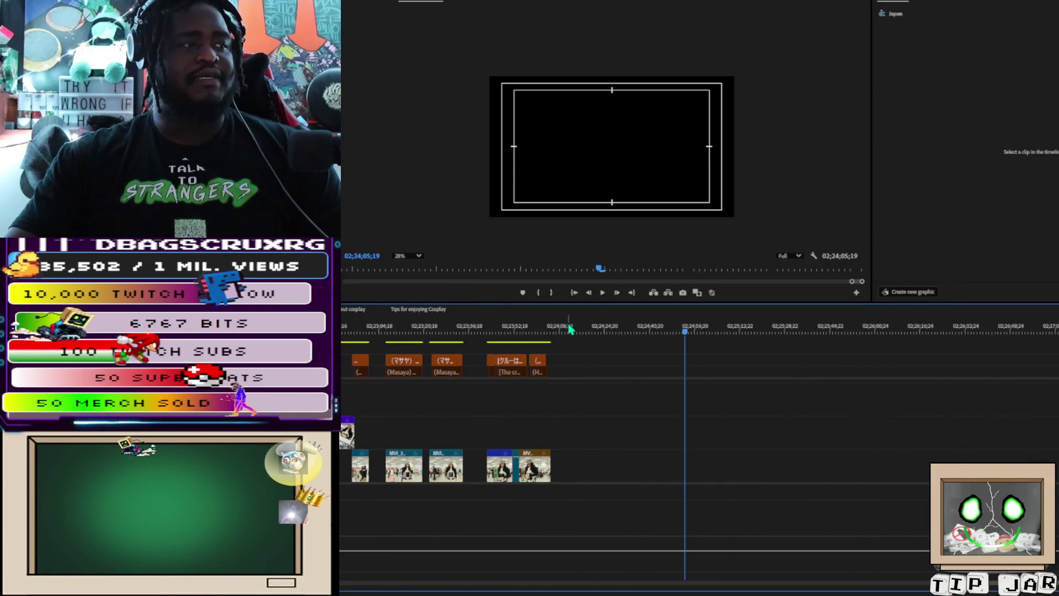
{"action": "left_click", "coordinate": [568, 330]}
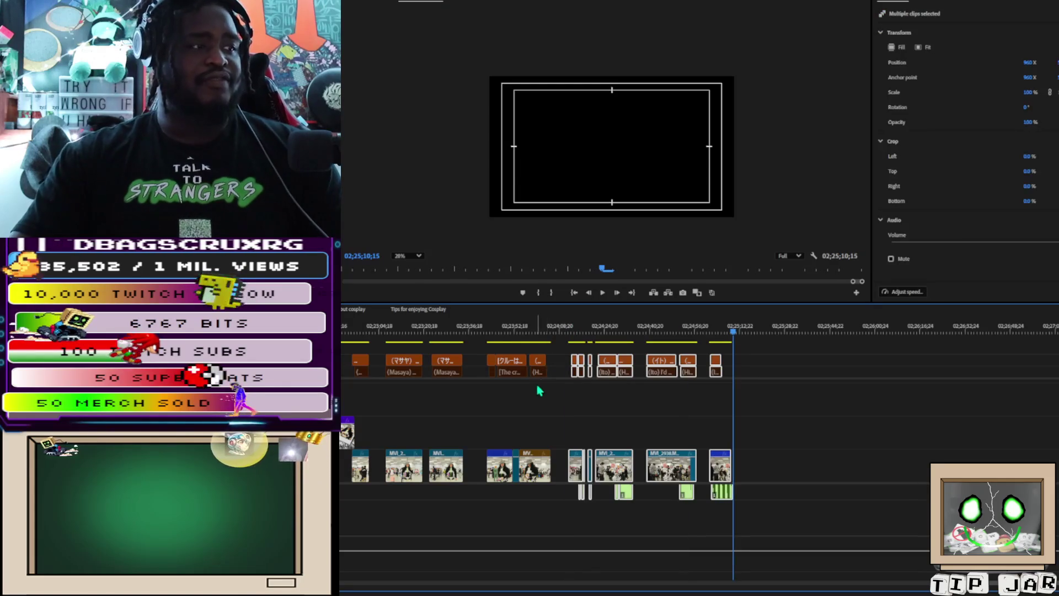
{"action": "scroll", "coordinate": [573, 342], "scroll_direction": "up", "scroll_amount": 8}
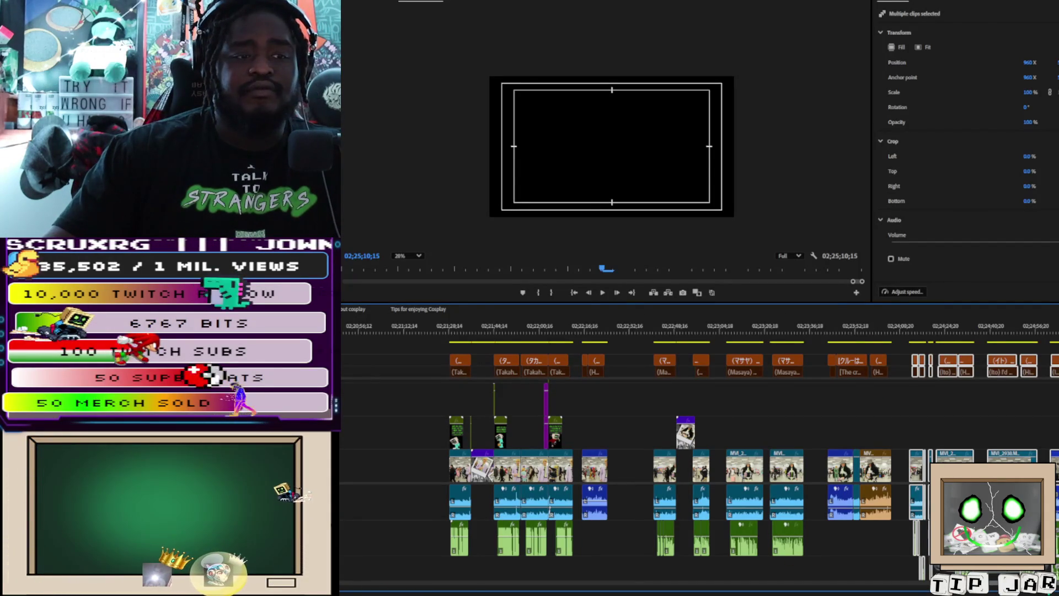
{"action": "scroll", "coordinate": [732, 567], "scroll_direction": "left", "scroll_amount": 15}
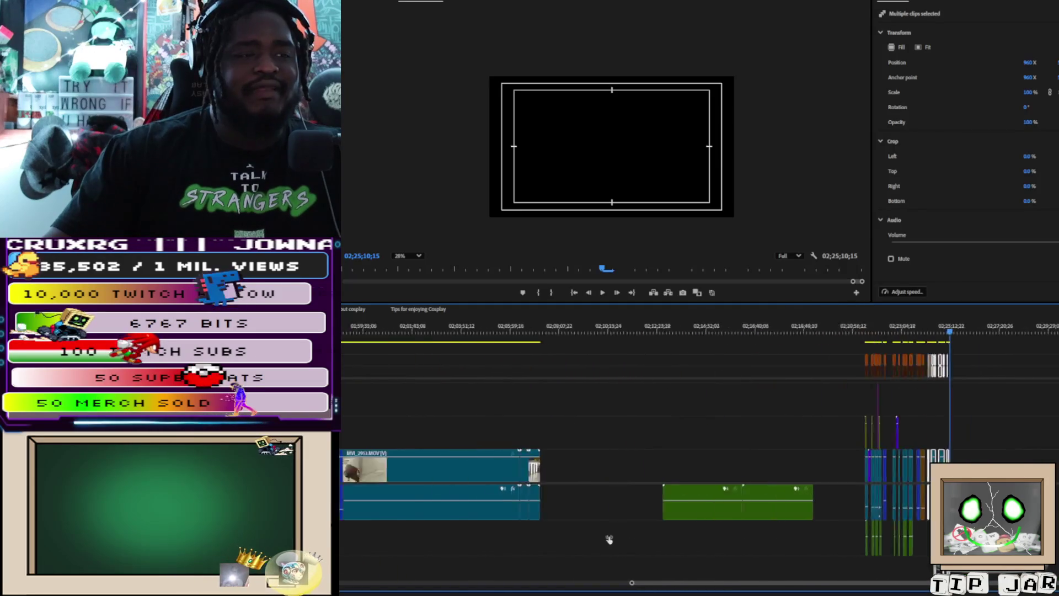
Step: Scrub the playhead back to 00;32;52;25 to show the Ram and Rem cosplayers' interview
{"action": "scroll", "coordinate": [634, 496], "scroll_direction": "up", "scroll_amount": 3}
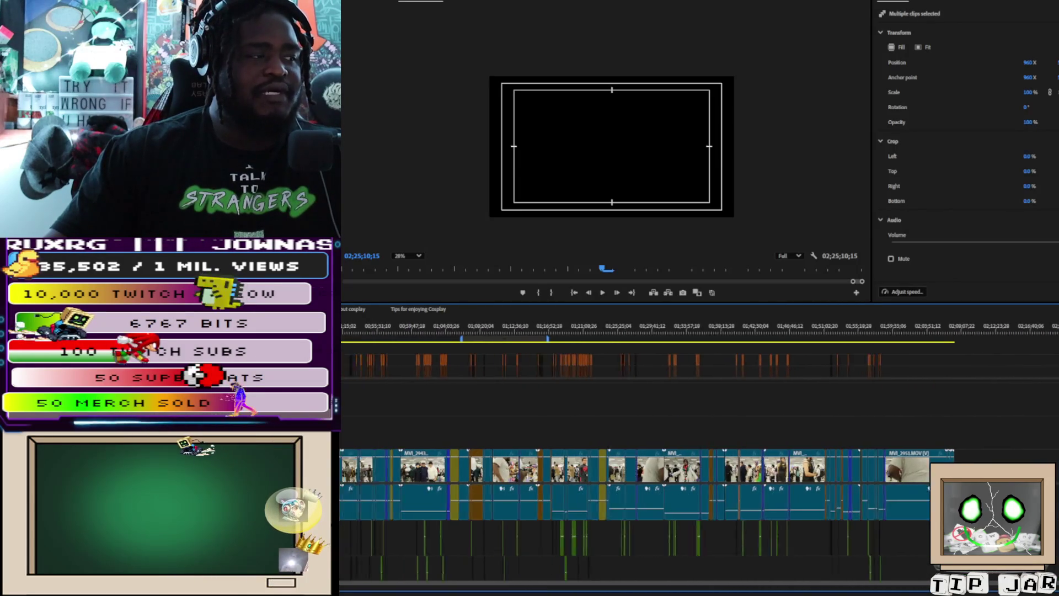
{"action": "scroll", "coordinate": [634, 497], "scroll_direction": "down", "scroll_amount": 1}
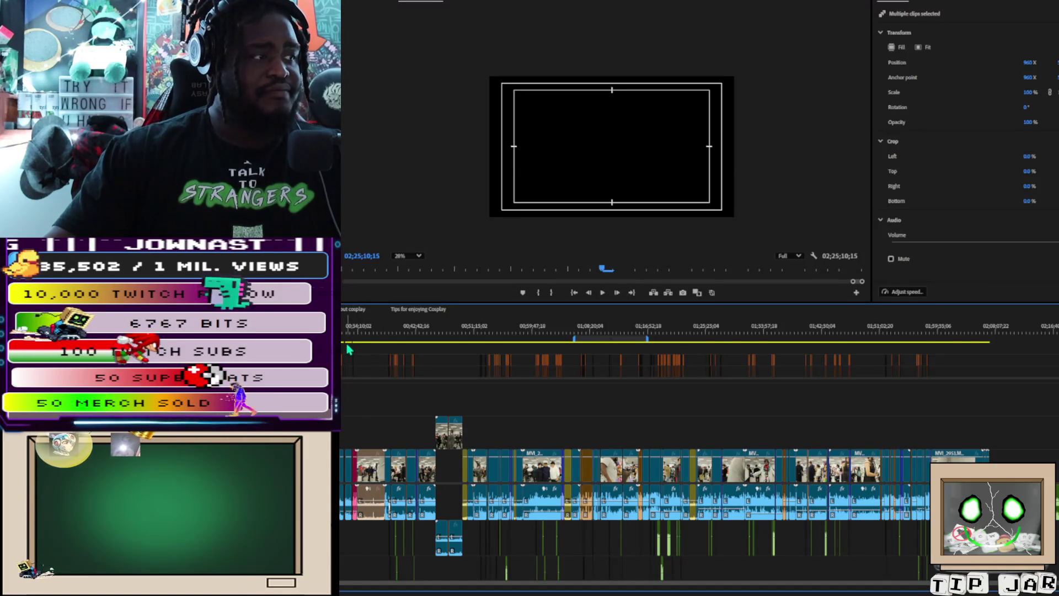
{"action": "mouse_move", "coordinate": [354, 344]}
{"action": "left_mouse_down"}
{"action": "mouse_move", "coordinate": [346, 348]}
{"action": "mouse_move", "coordinate": [360, 355]}
{"action": "mouse_move", "coordinate": [351, 347]}
{"action": "left_mouse_up"}
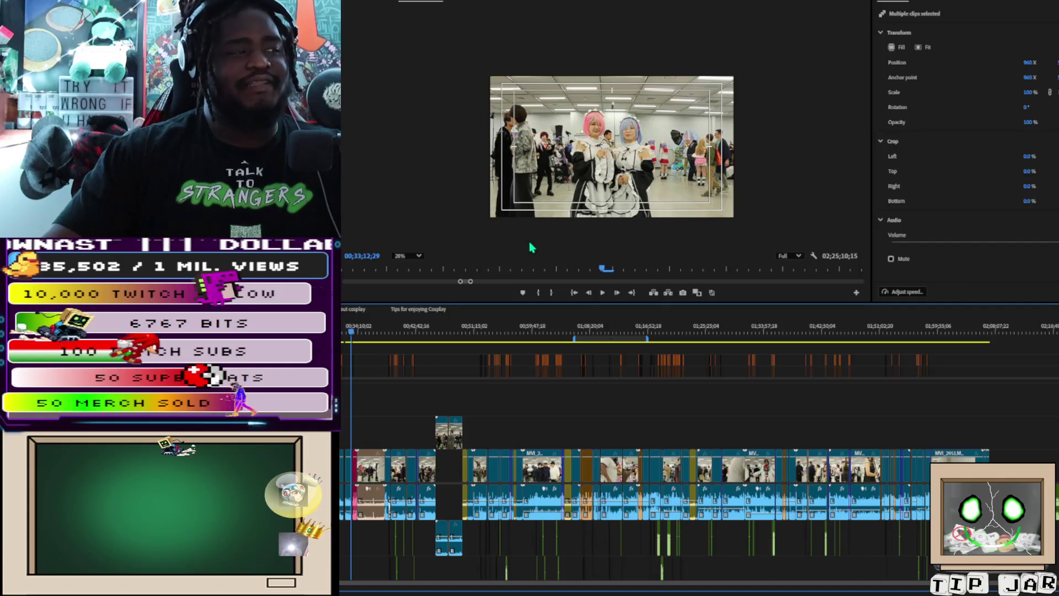
{"action": "scroll", "coordinate": [552, 221], "scroll_direction": "up", "scroll_amount": 2}
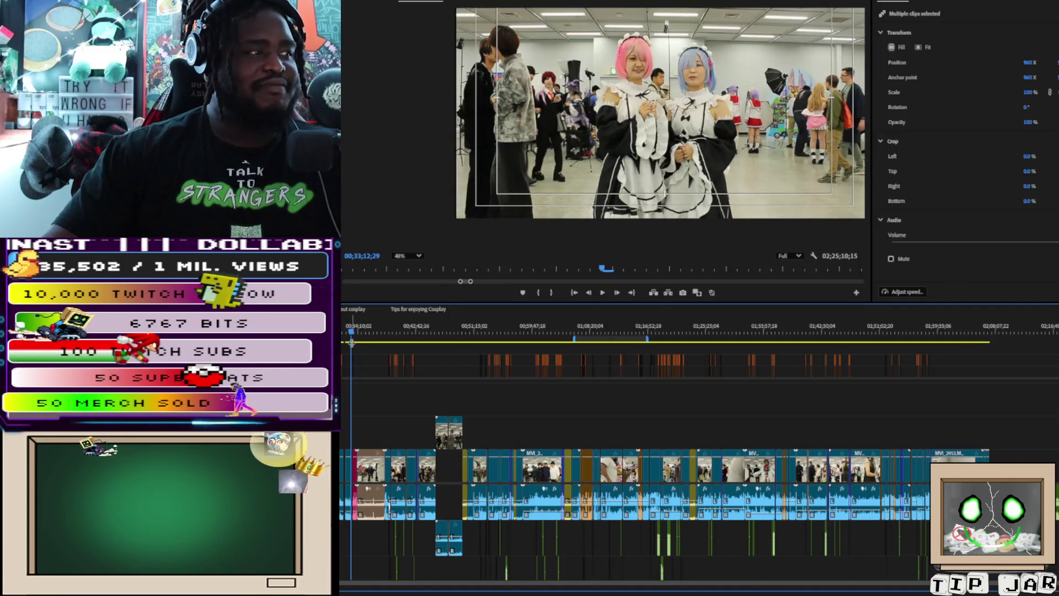
{"action": "left_click_drag", "start_coordinate": [352, 334], "coordinate": [350, 335]}
{"action": "scroll", "coordinate": [719, 169], "scroll_direction": "down", "scroll_amount": 3}
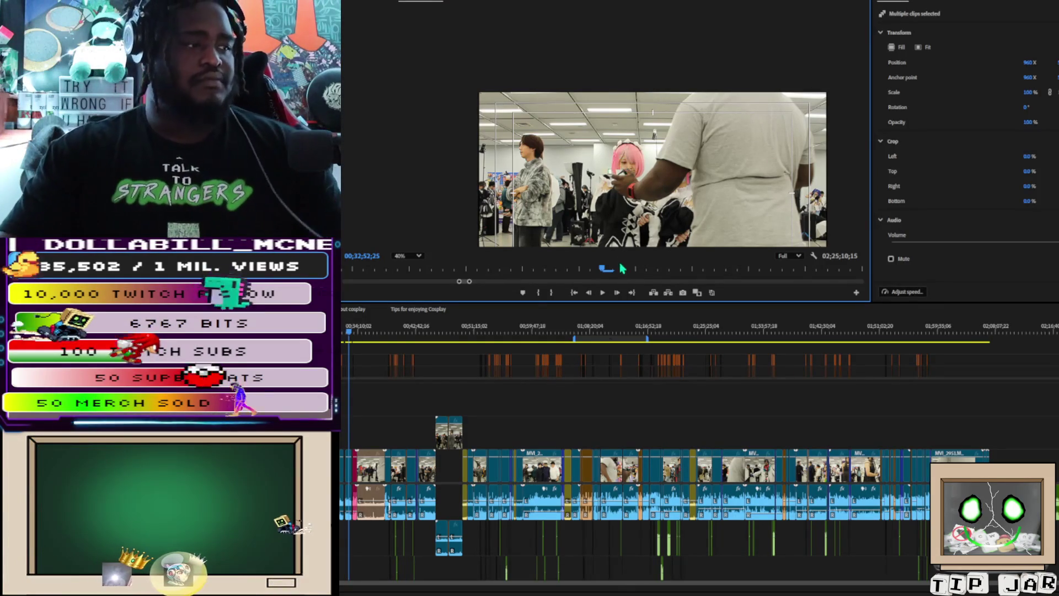
Step: Zoom the timeline in and move the playhead to about 00;38;47
{"action": "scroll", "coordinate": [403, 466], "scroll_direction": "up", "scroll_amount": 5}
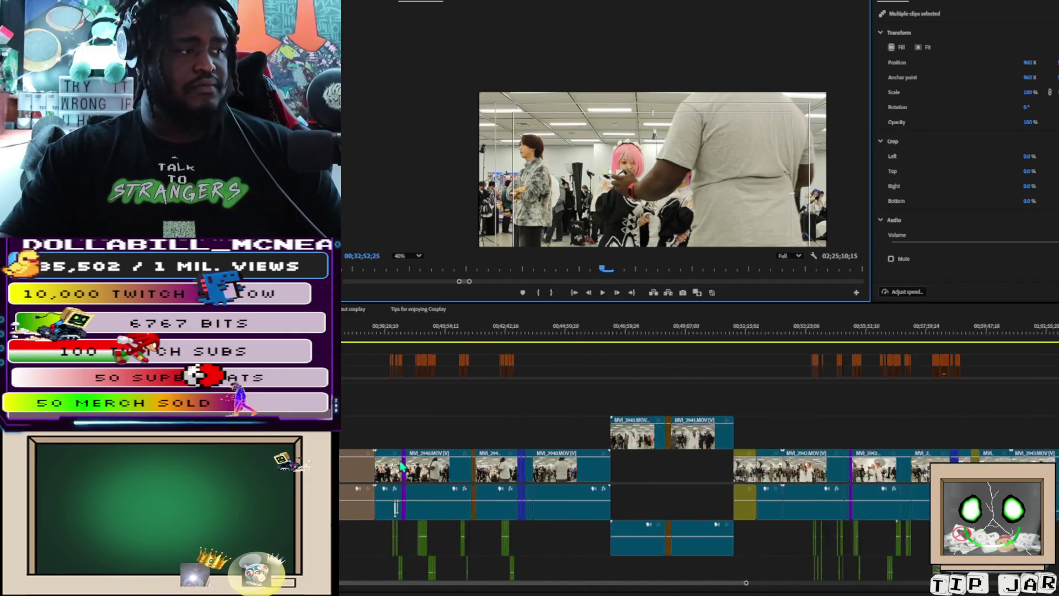
{"action": "scroll", "coordinate": [402, 466], "scroll_direction": "up", "scroll_amount": 5}
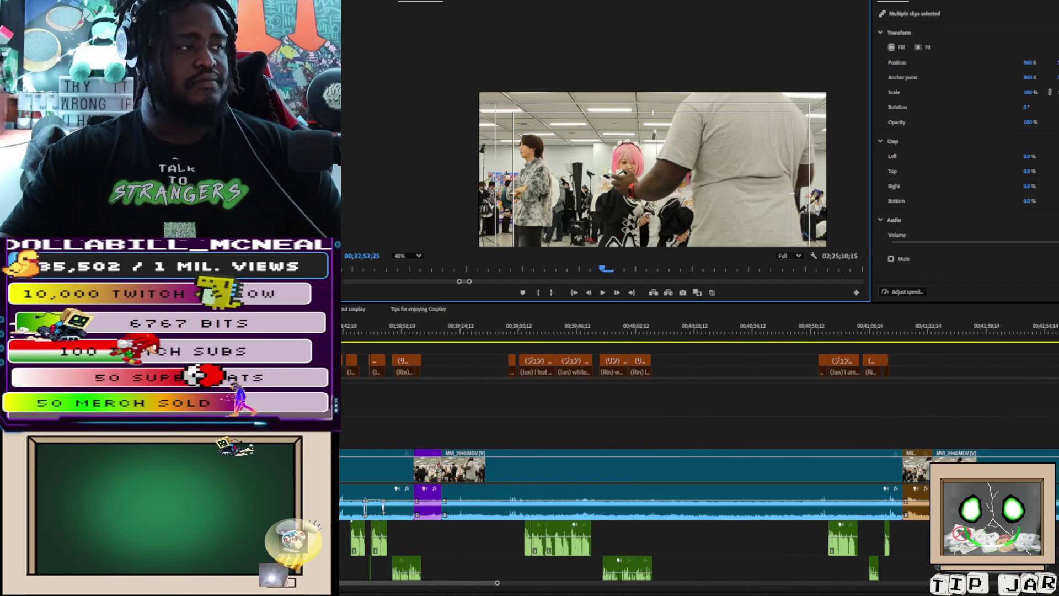
{"action": "left_click", "coordinate": [364, 330]}
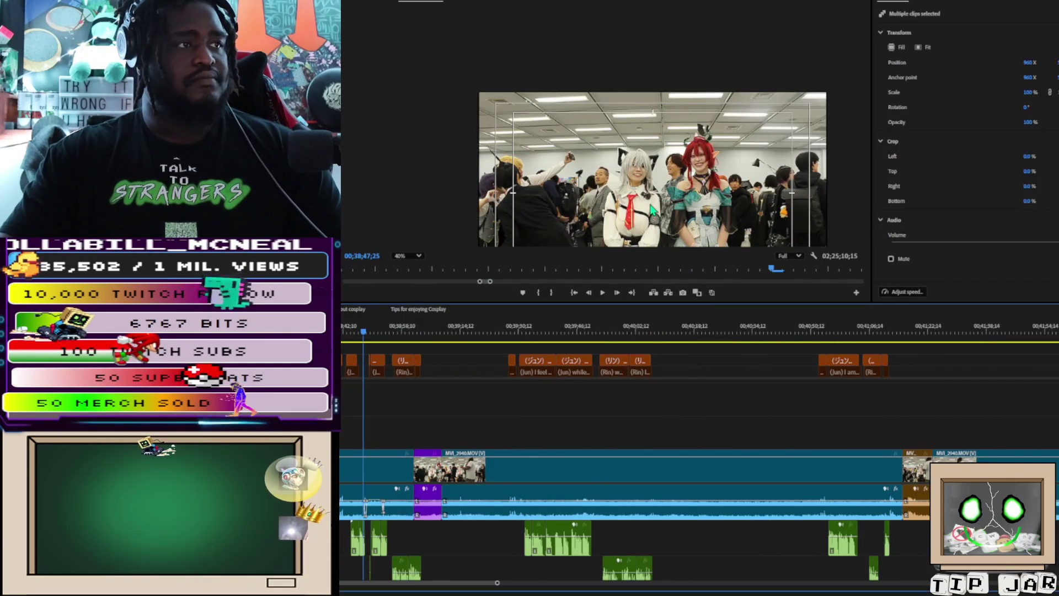
{"action": "scroll", "coordinate": [637, 216], "scroll_direction": "up", "scroll_amount": 2}
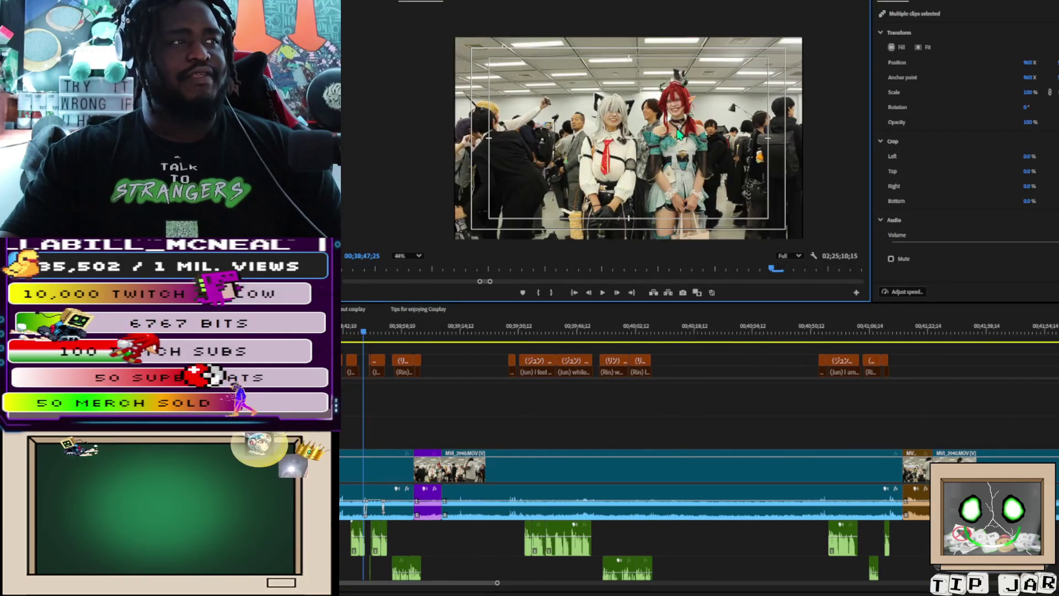
{"action": "scroll", "coordinate": [677, 135], "scroll_direction": "up", "scroll_amount": 2}
{"action": "scroll", "coordinate": [677, 144], "scroll_direction": "down", "scroll_amount": 1}
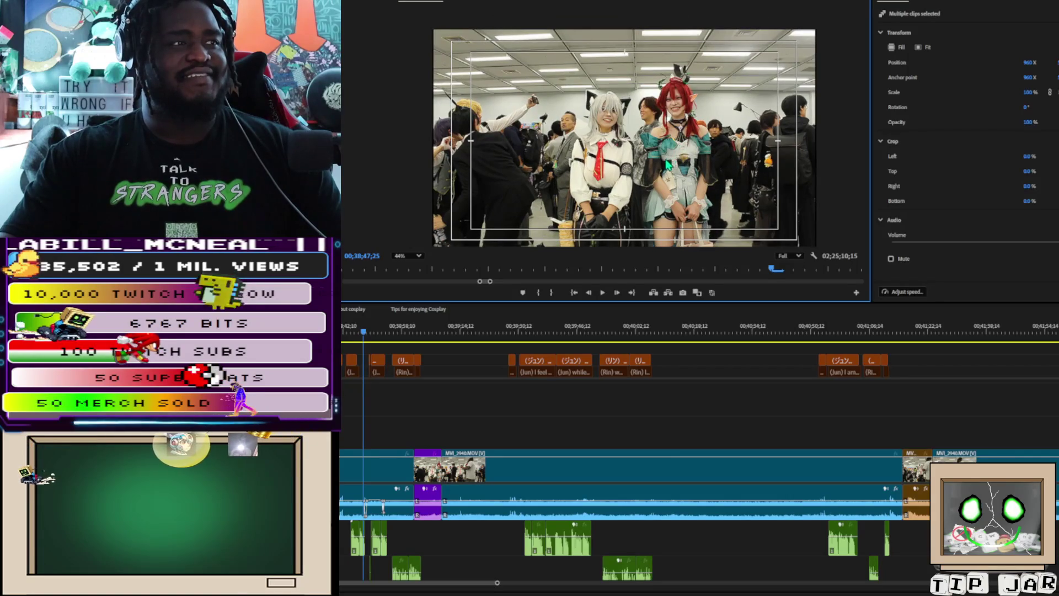
{"action": "scroll", "coordinate": [673, 154], "scroll_direction": "up", "scroll_amount": 5}
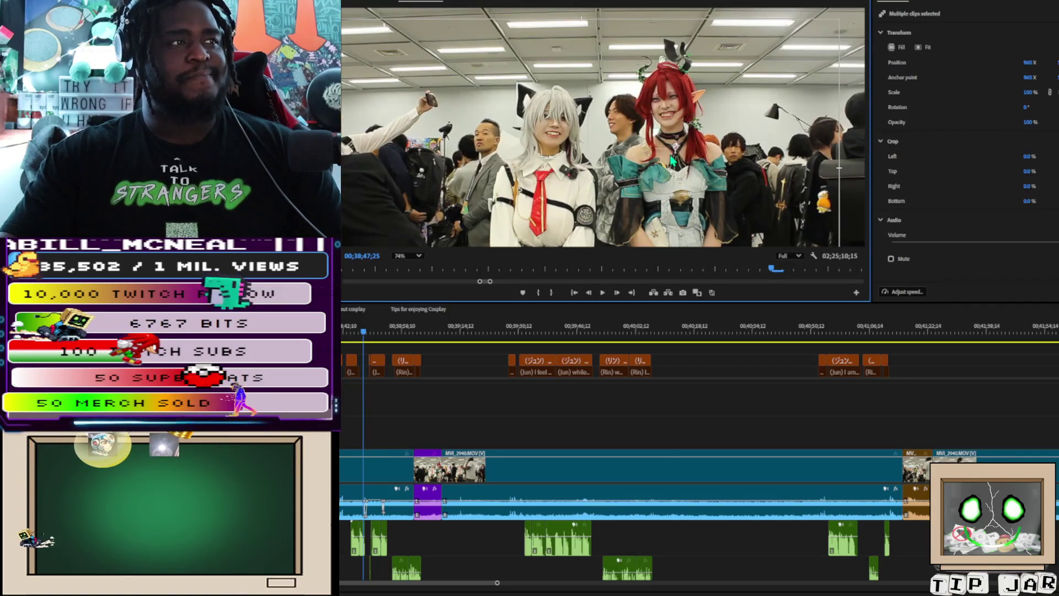
{"action": "scroll", "coordinate": [671, 160], "scroll_direction": "down", "scroll_amount": 4}
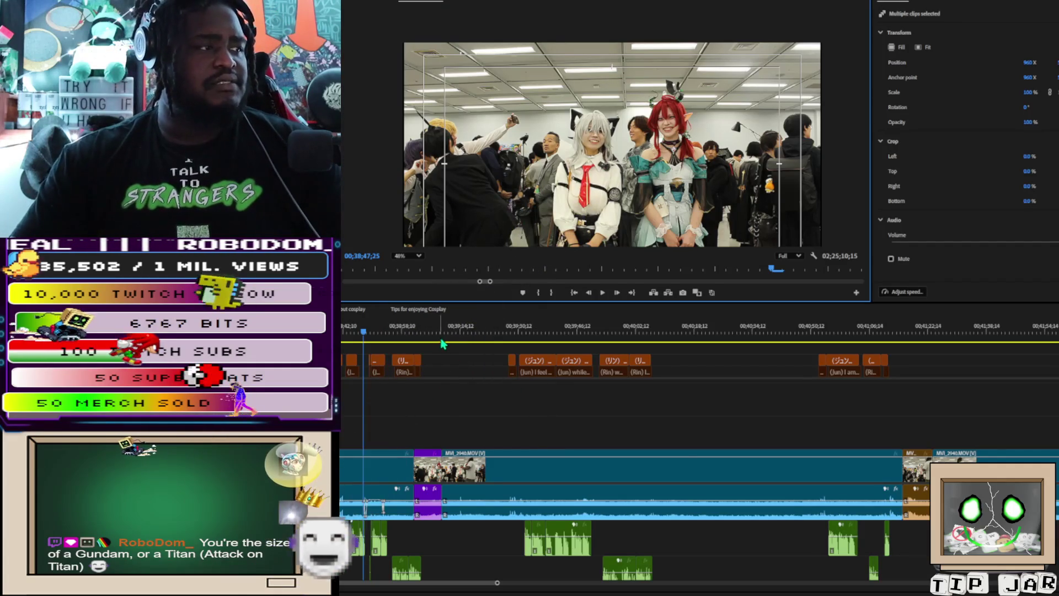
Step: Move to about 00;39;04–00;39;09 and play back to check the Japanese caption timing
{"action": "left_click", "coordinate": [424, 331]}
{"action": "mouse_move", "coordinate": [426, 331]}
{"action": "left_mouse_down"}
{"action": "mouse_move", "coordinate": [452, 330]}
{"action": "mouse_move", "coordinate": [418, 336]}
{"action": "left_mouse_up"}
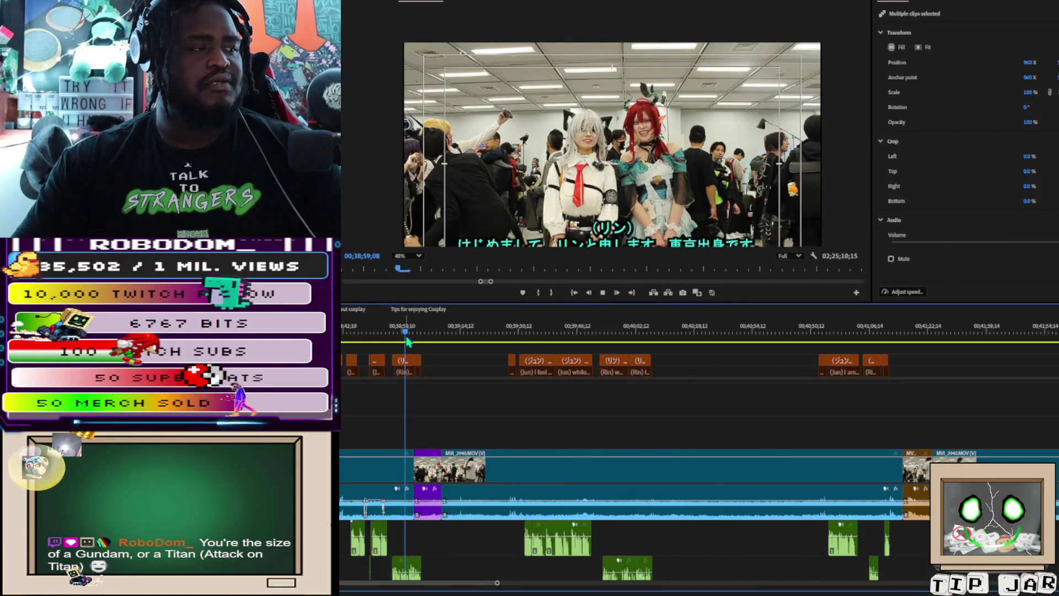
{"action": "key", "text": "space"}
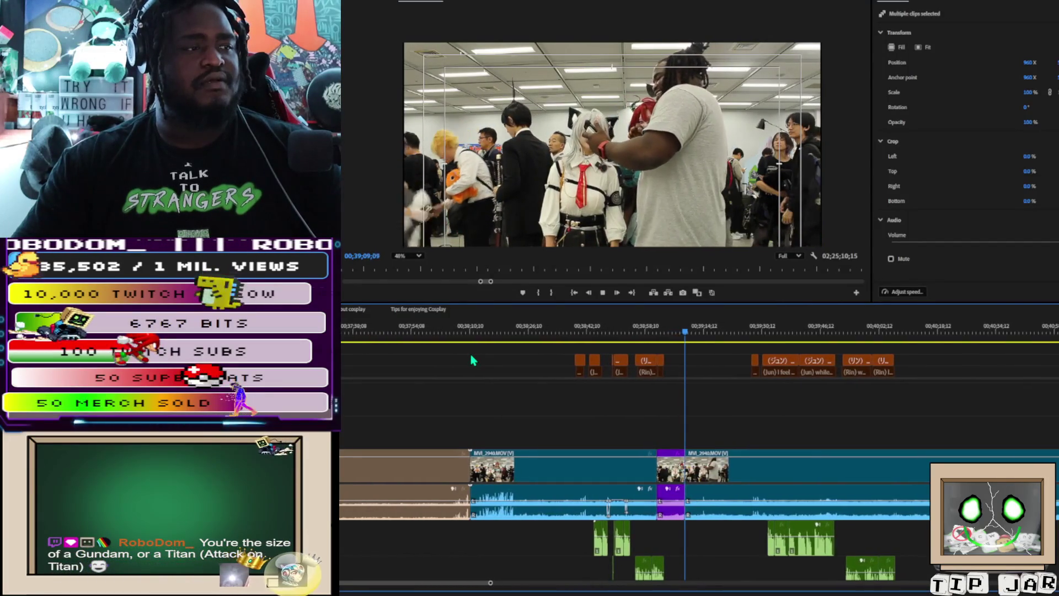
Step: Replay from 00;38;42 and 00;38;49, then cut MVI_2940.MOV at 00;38;51;10 where Jun's caption begins
{"action": "key", "text": "space"}
{"action": "left_click", "coordinate": [589, 331]}
{"action": "key", "text": "space"}
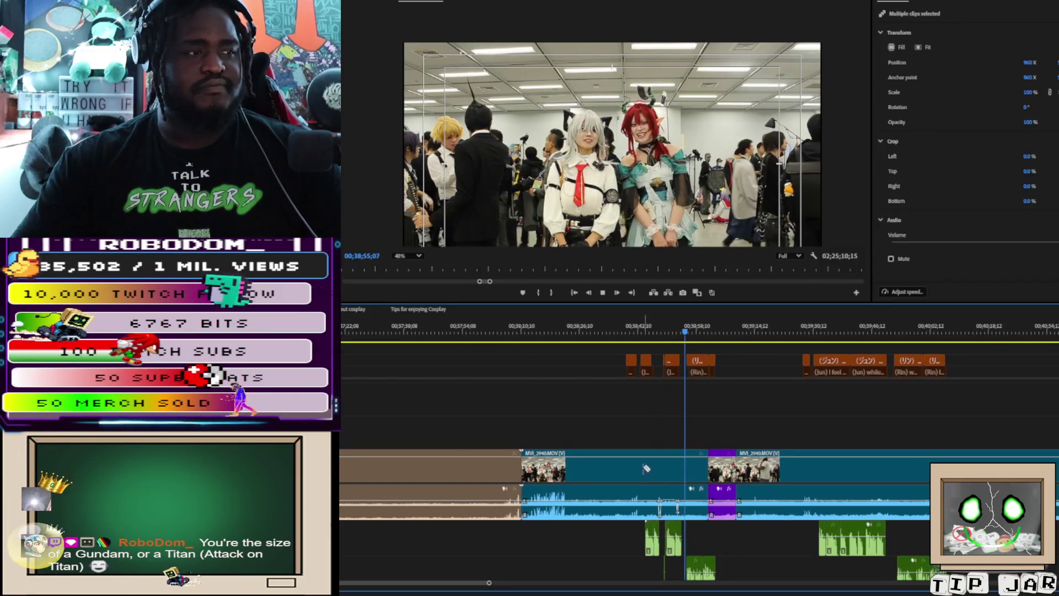
{"action": "key", "text": "space"}
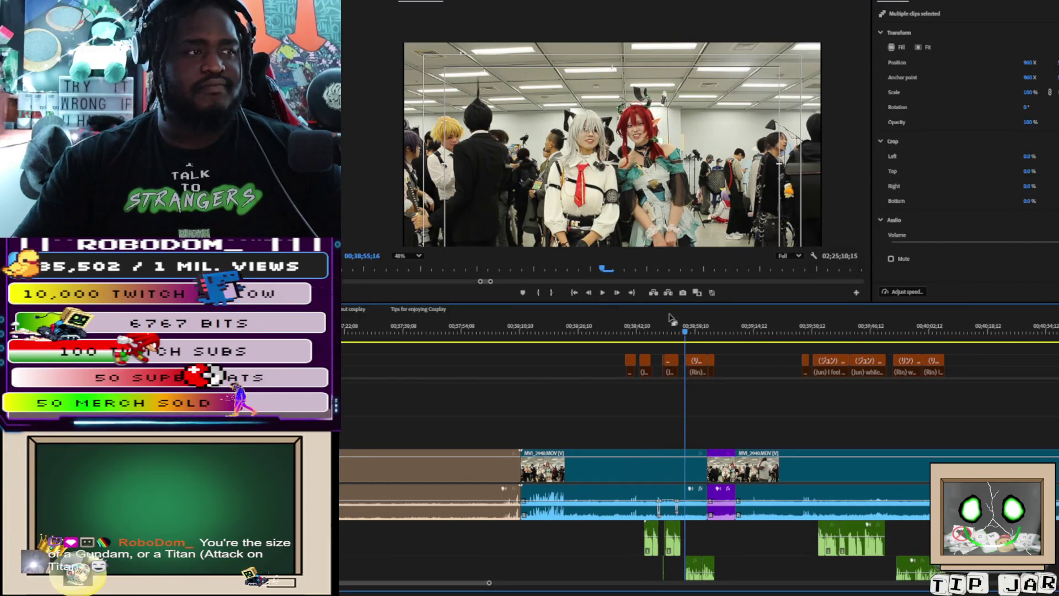
{"action": "left_click", "coordinate": [661, 329]}
{"action": "key", "text": "space"}
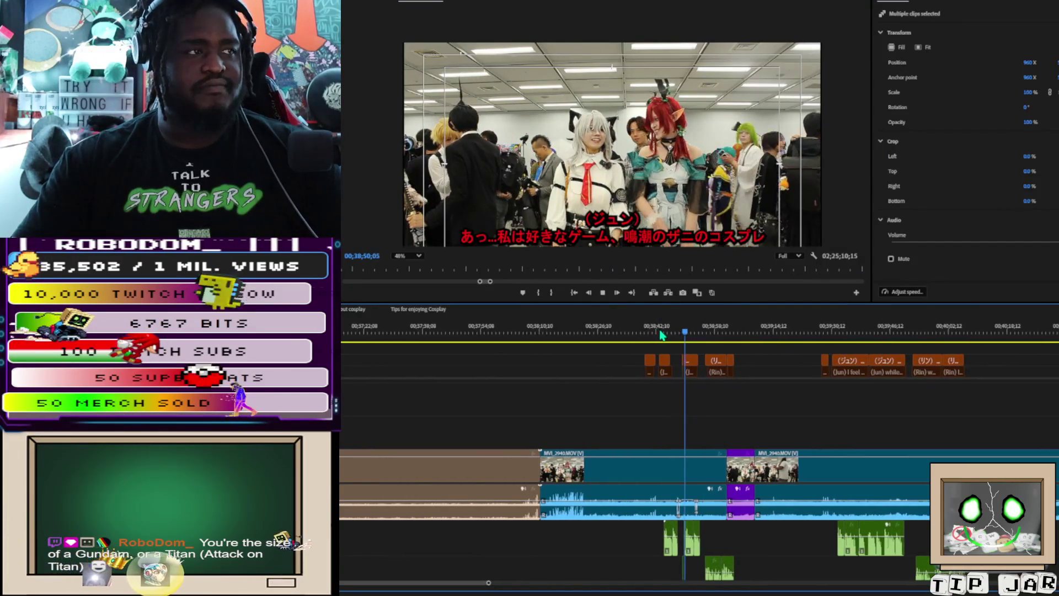
{"action": "key", "text": "space"}
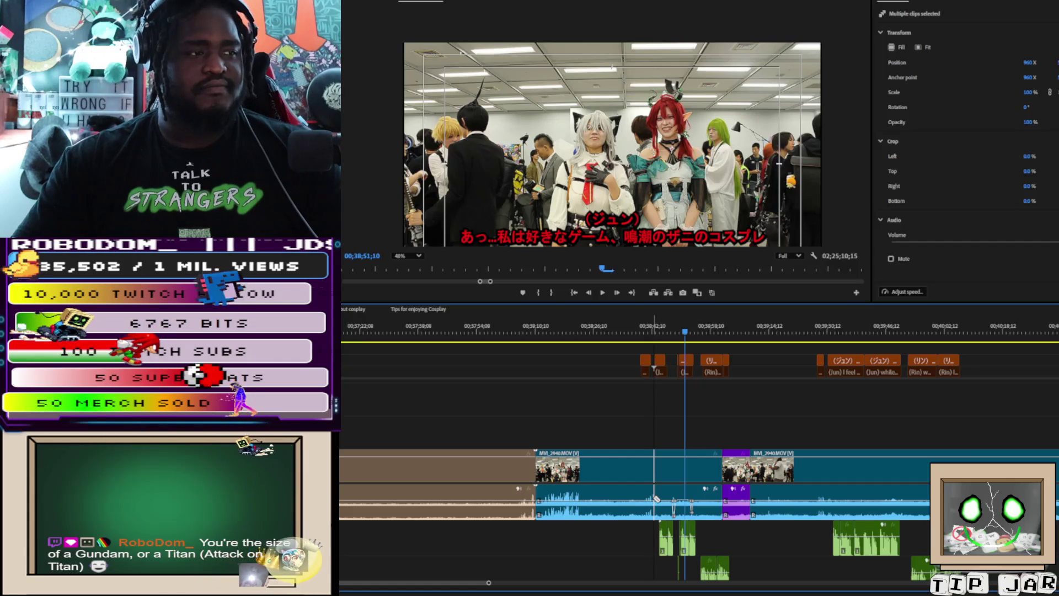
{"action": "left_click", "coordinate": [652, 499]}
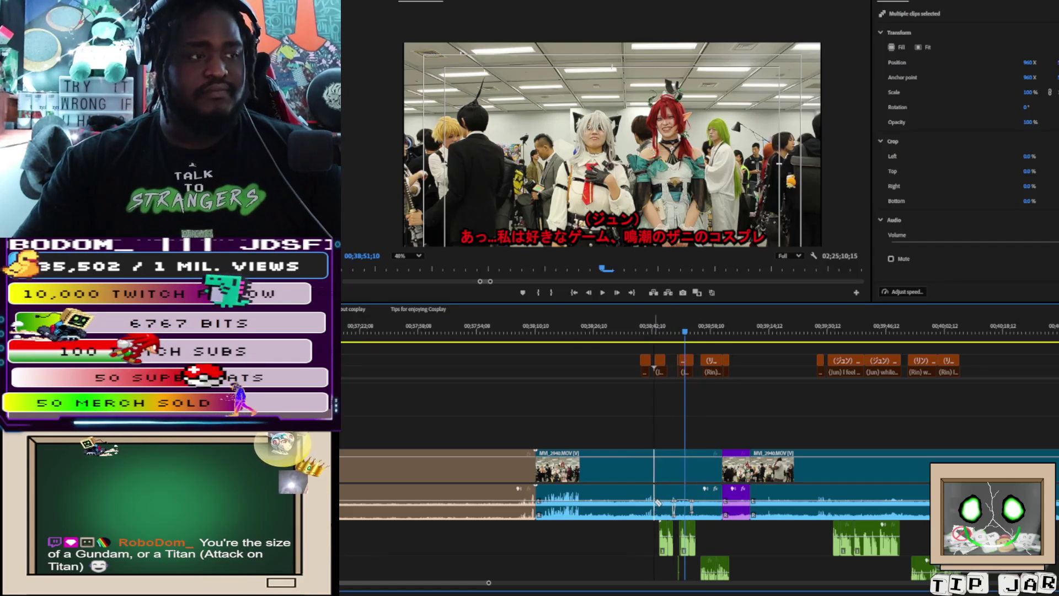
Step: Review the cut by scrubbing from 00;38;42 through 00;38;48;11 toward the split point
{"action": "scroll", "coordinate": [648, 444], "scroll_direction": "up", "scroll_amount": 5}
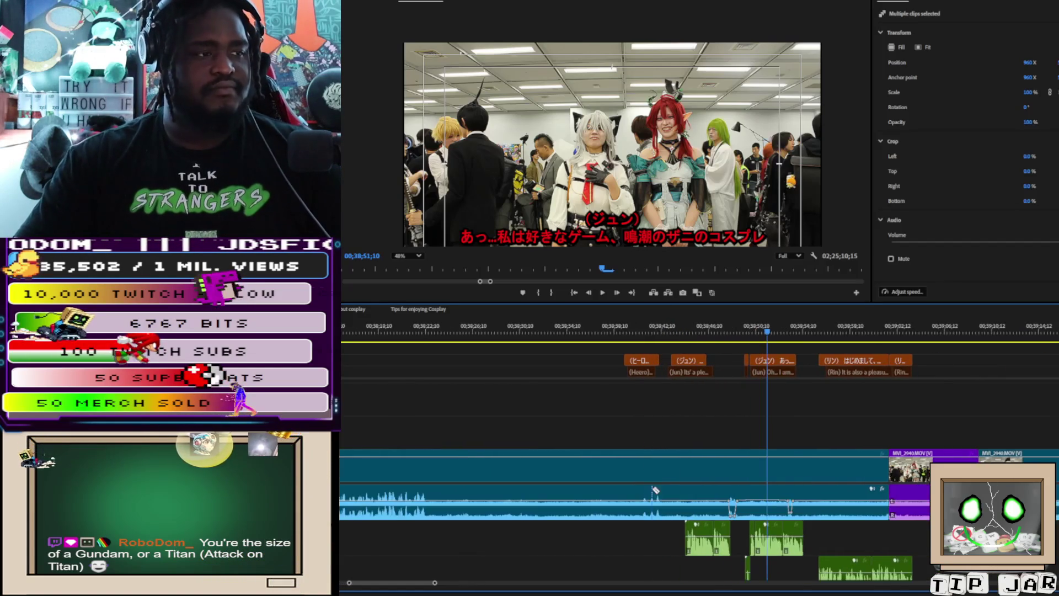
{"action": "left_click", "coordinate": [664, 331]}
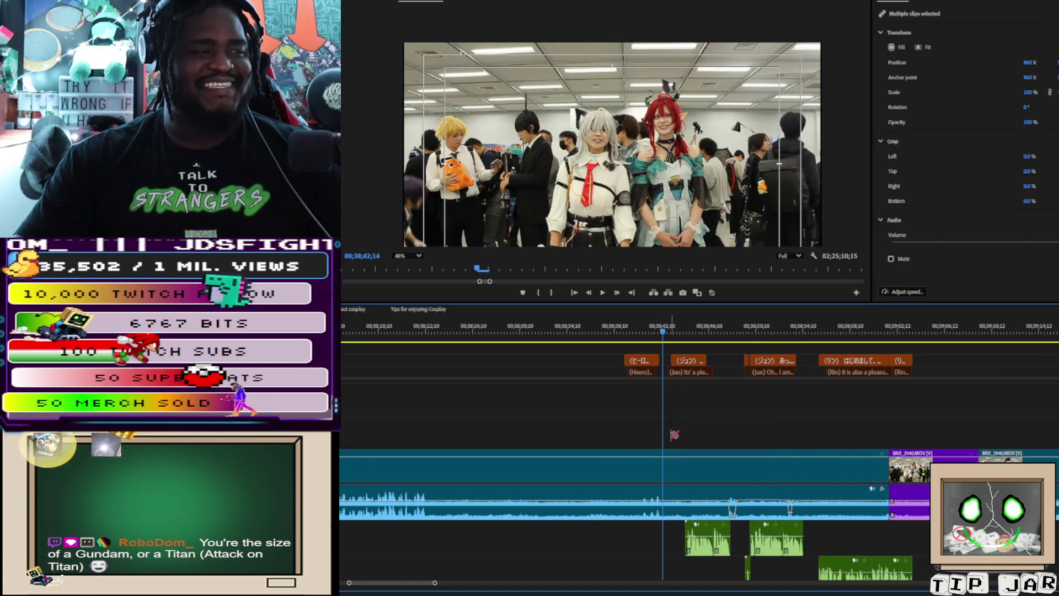
{"action": "left_click", "coordinate": [729, 330]}
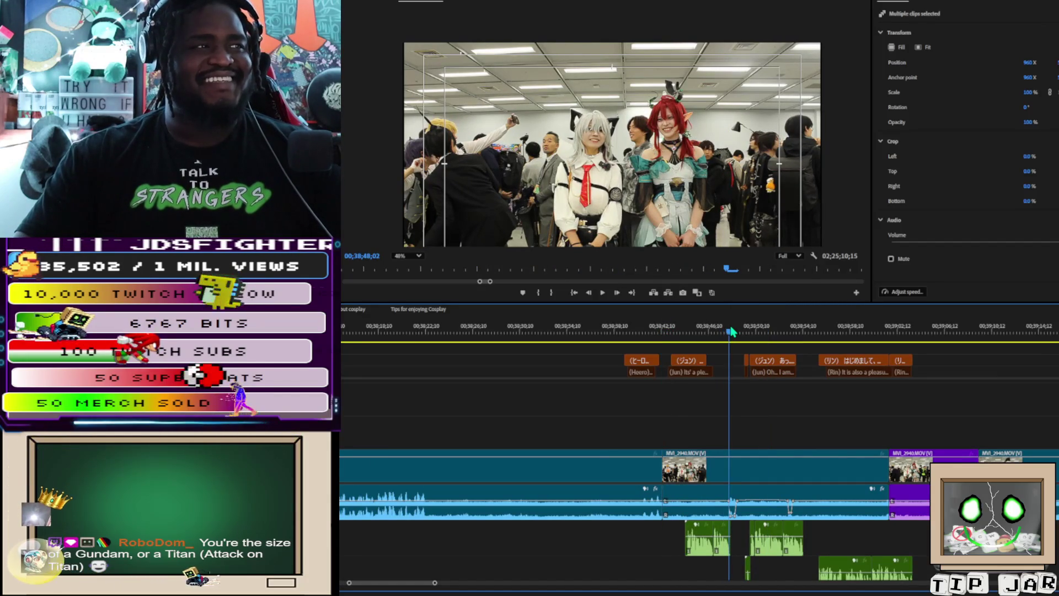
{"action": "left_click", "coordinate": [733, 331]}
{"action": "left_click_drag", "start_coordinate": [735, 331], "coordinate": [790, 322]}
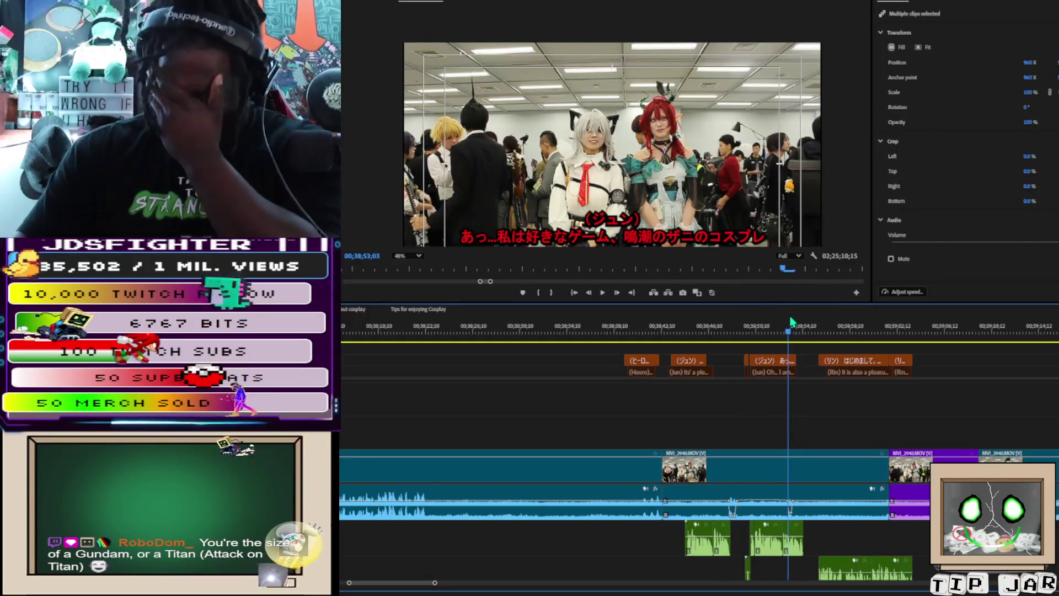
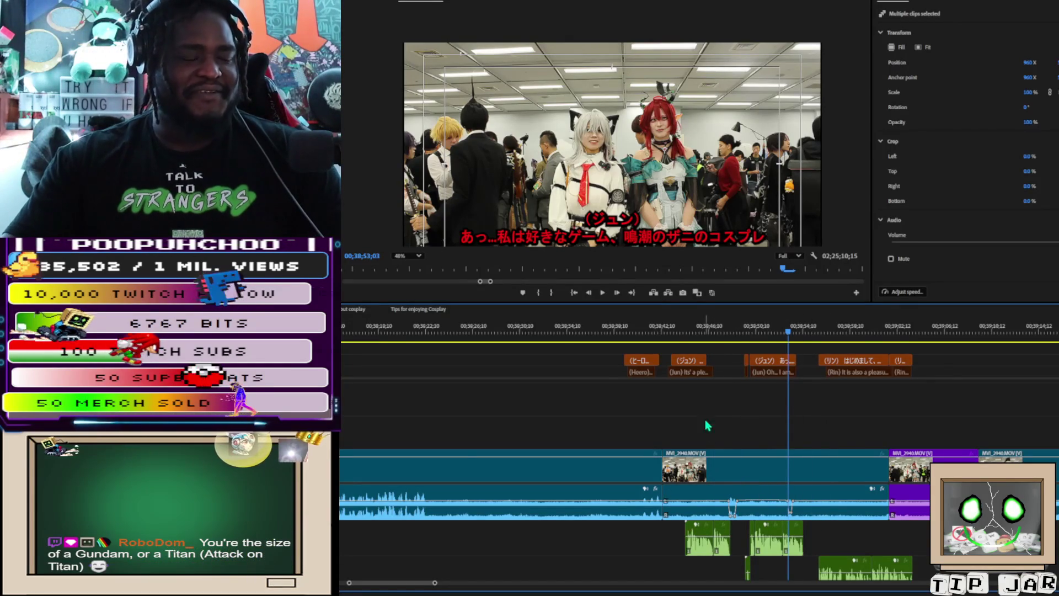
Step: Play the interview from just before Rin's caption to review the timing
{"action": "left_click", "coordinate": [669, 333]}
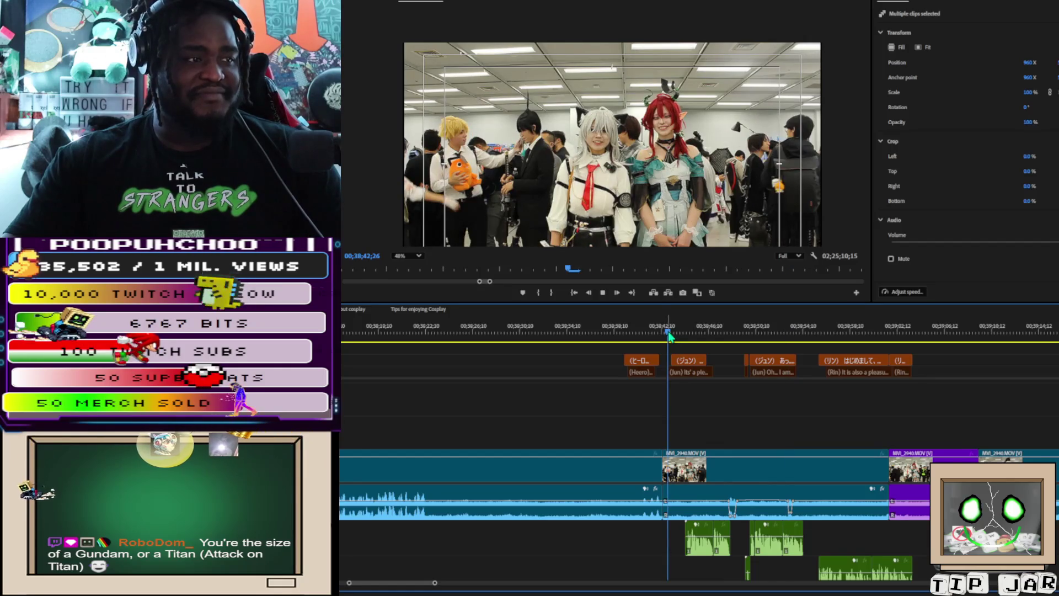
{"action": "key", "text": "space"}
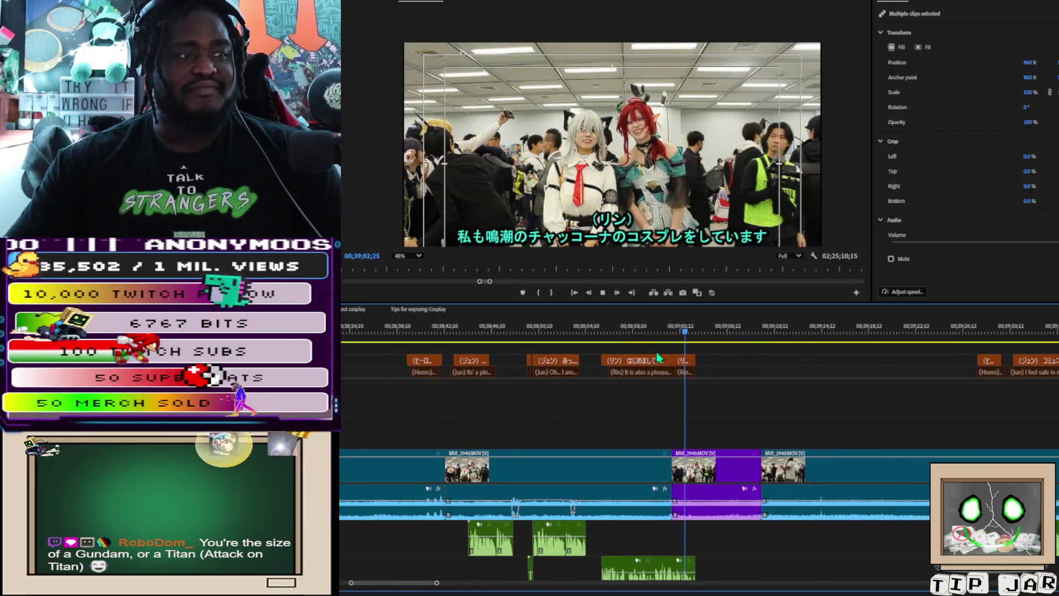
{"action": "key", "text": "space"}
{"action": "mouse_move", "coordinate": [617, 531]}
{"action": "left_mouse_down"}
{"action": "mouse_move", "coordinate": [679, 577]}
{"action": "mouse_move", "coordinate": [661, 568]}
{"action": "left_mouse_up"}
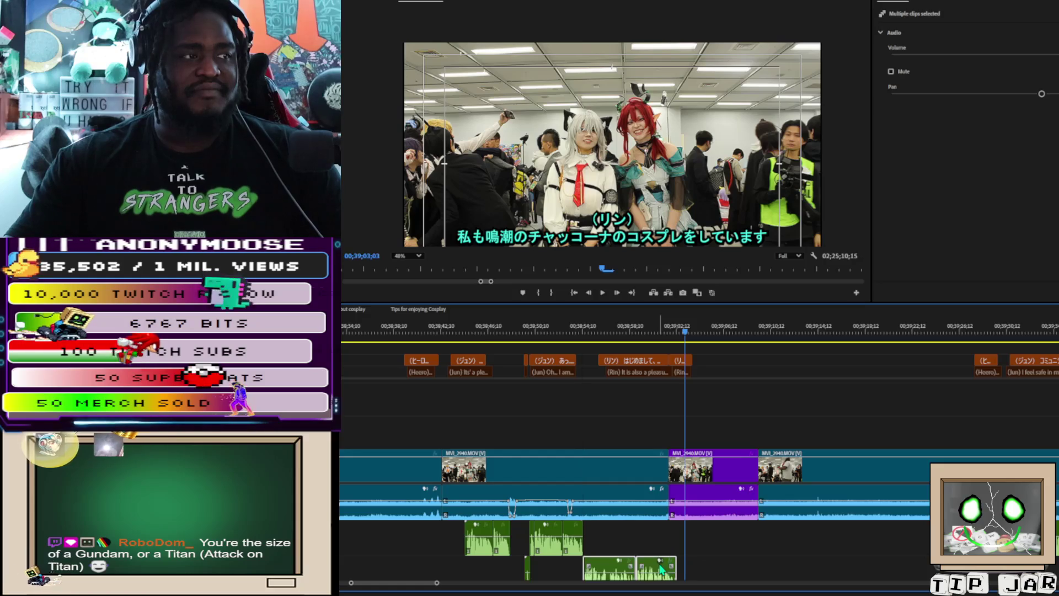
Step: Extend the Rin caption's start to where she begins speaking and nudge the small caption earlier
{"action": "left_click", "coordinate": [583, 329]}
{"action": "left_click_drag", "start_coordinate": [600, 360], "coordinate": [584, 359]}
{"action": "left_click", "coordinate": [681, 362]}
{"action": "left_click_drag", "start_coordinate": [682, 365], "coordinate": [673, 362]}
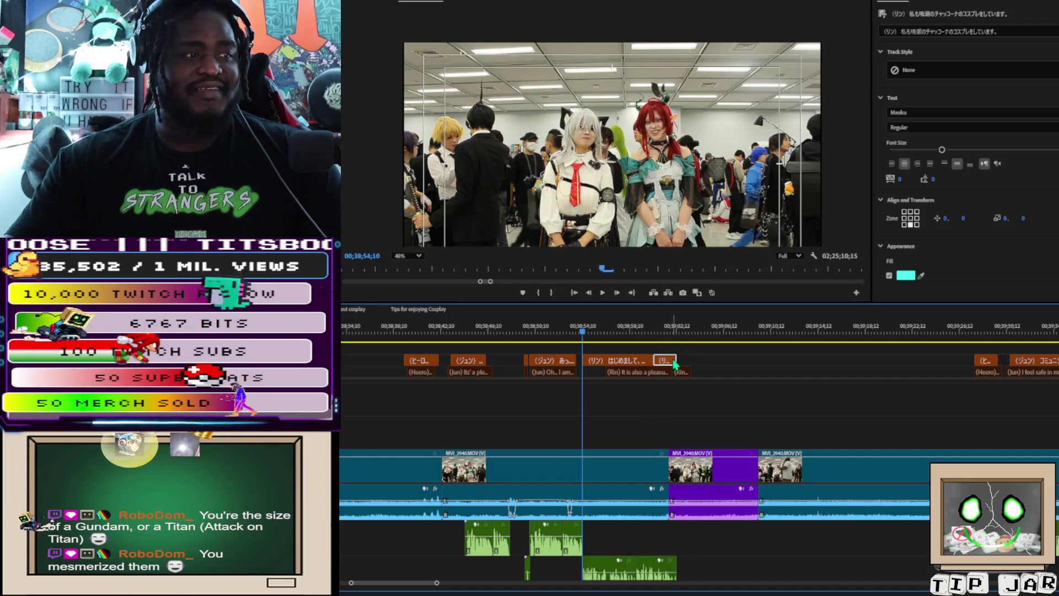
Step: Trim Rin's caption to start at the playhead, then play it back, stopping at 39;02;15
{"action": "left_click_drag", "start_coordinate": [585, 358], "coordinate": [583, 357]}
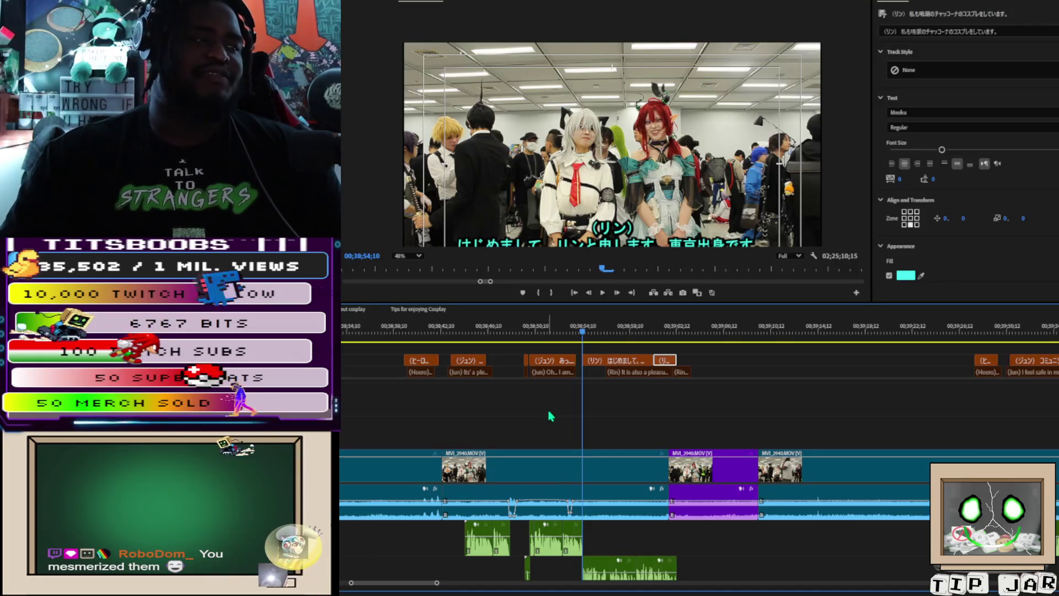
{"action": "left_click", "coordinate": [574, 326]}
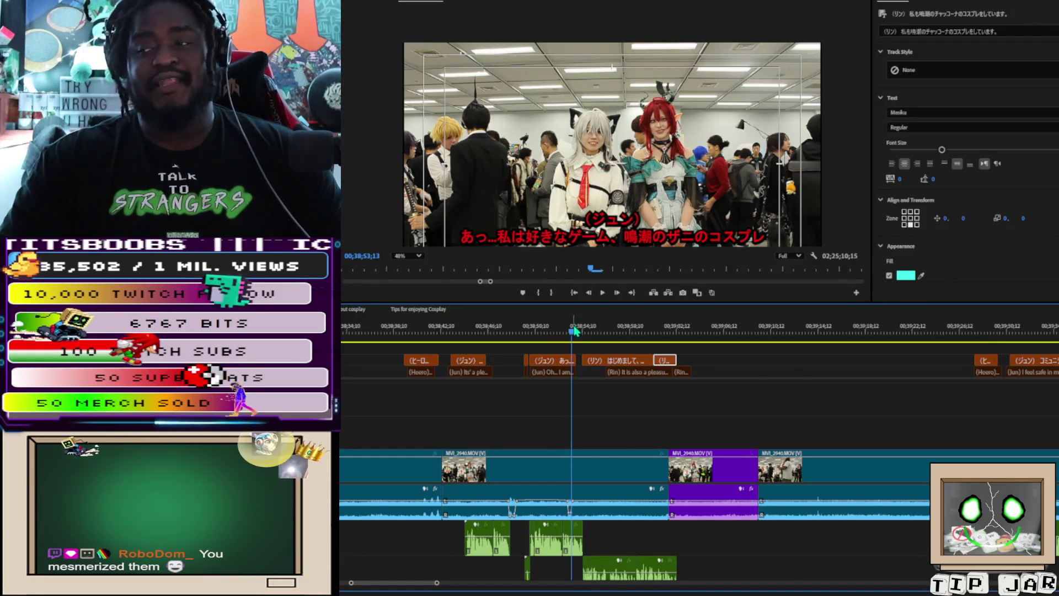
{"action": "key", "text": "space"}
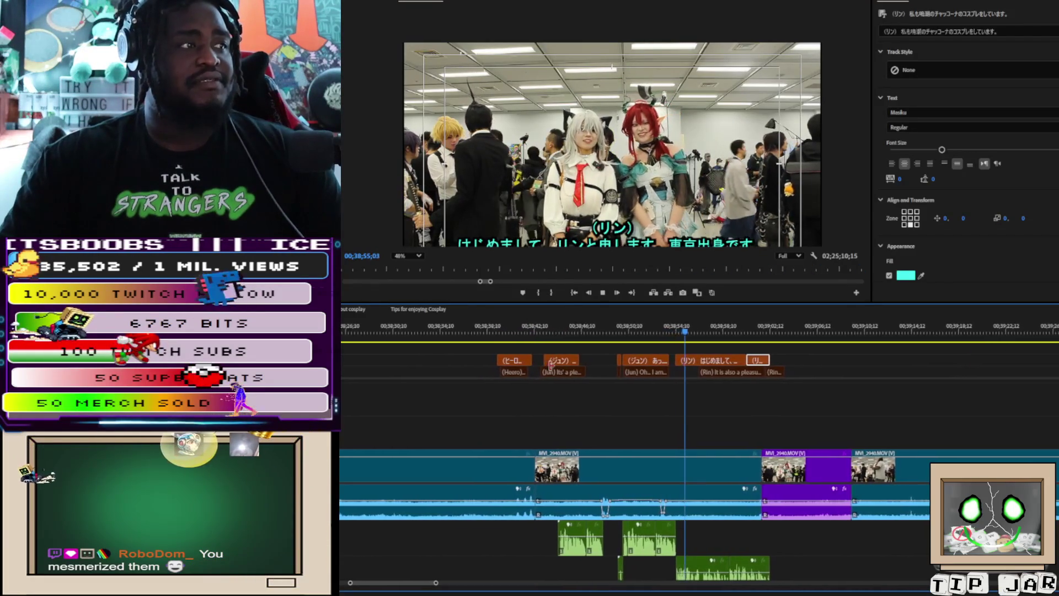
{"action": "scroll", "coordinate": [587, 185], "scroll_direction": "down", "scroll_amount": 3}
{"action": "scroll", "coordinate": [588, 184], "scroll_direction": "down", "scroll_amount": 2}
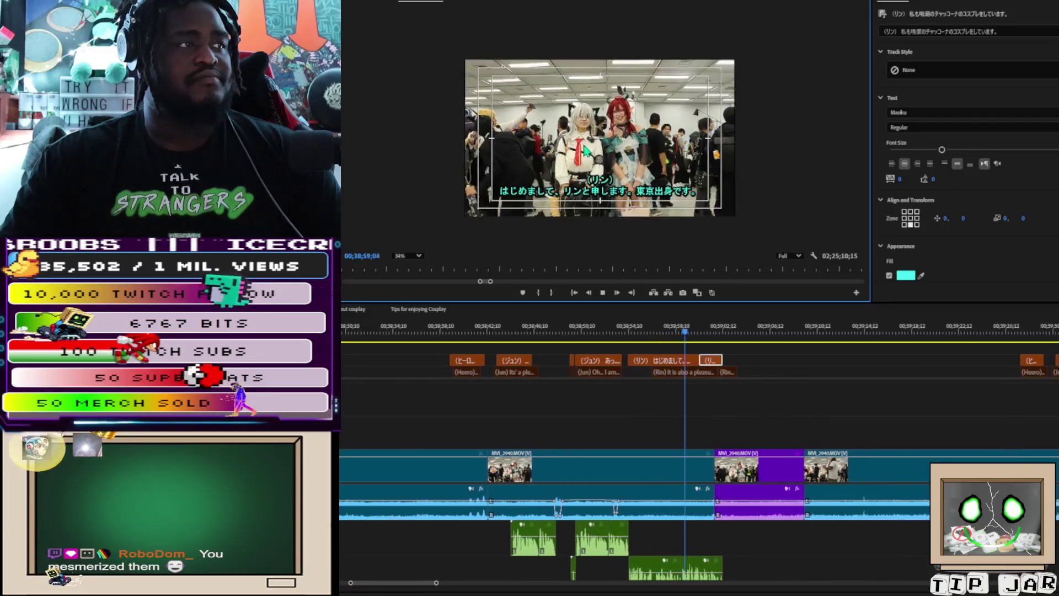
{"action": "scroll", "coordinate": [585, 152], "scroll_direction": "up", "scroll_amount": 1}
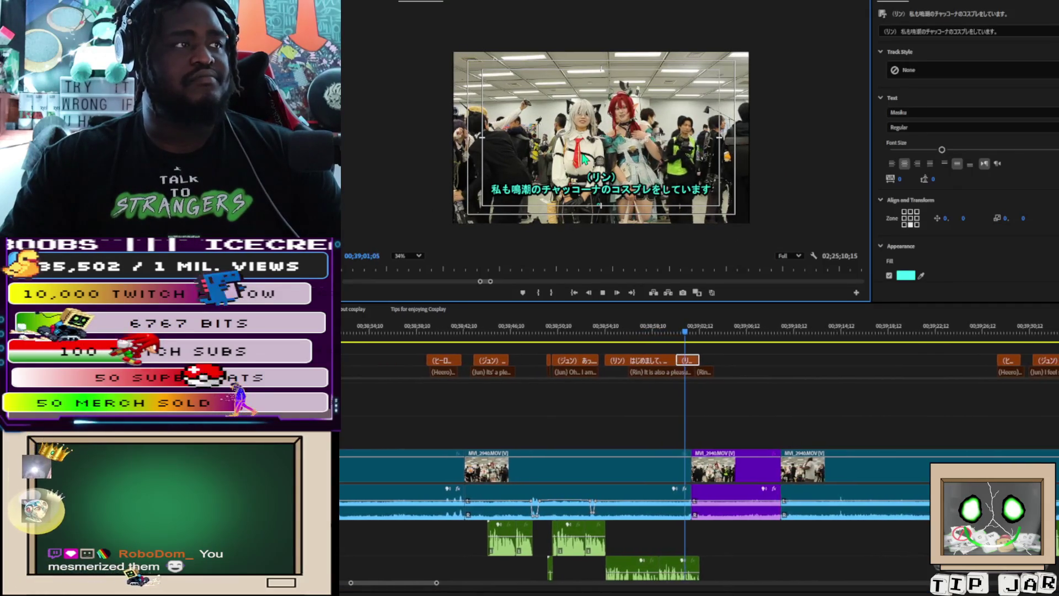
{"action": "key", "text": "space"}
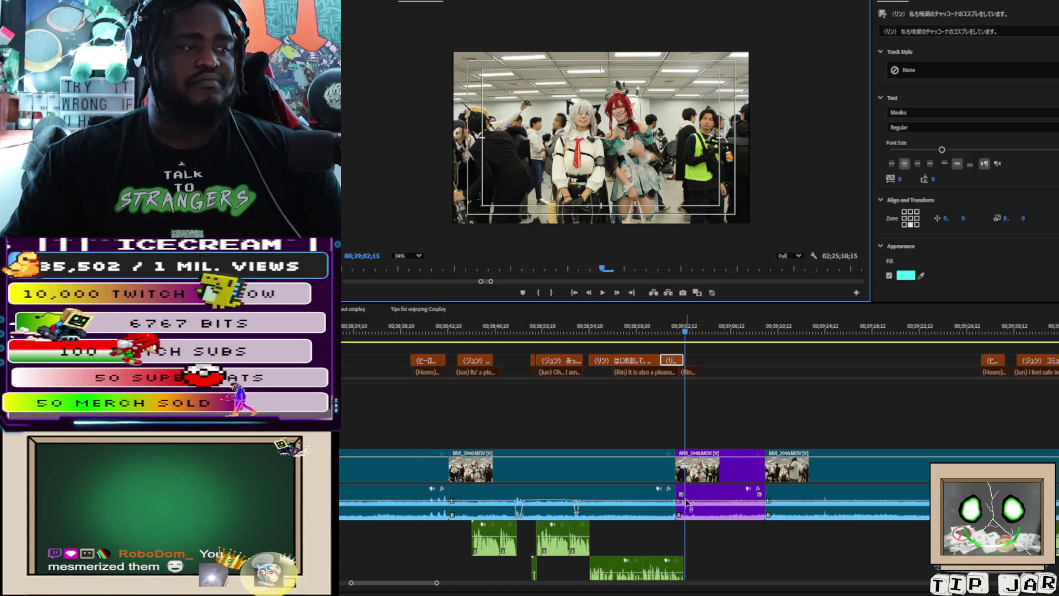
Step: Select the purple MVI_2940 clip, view its properties, then select the blue clip before it
{"action": "left_click", "coordinate": [687, 502]}
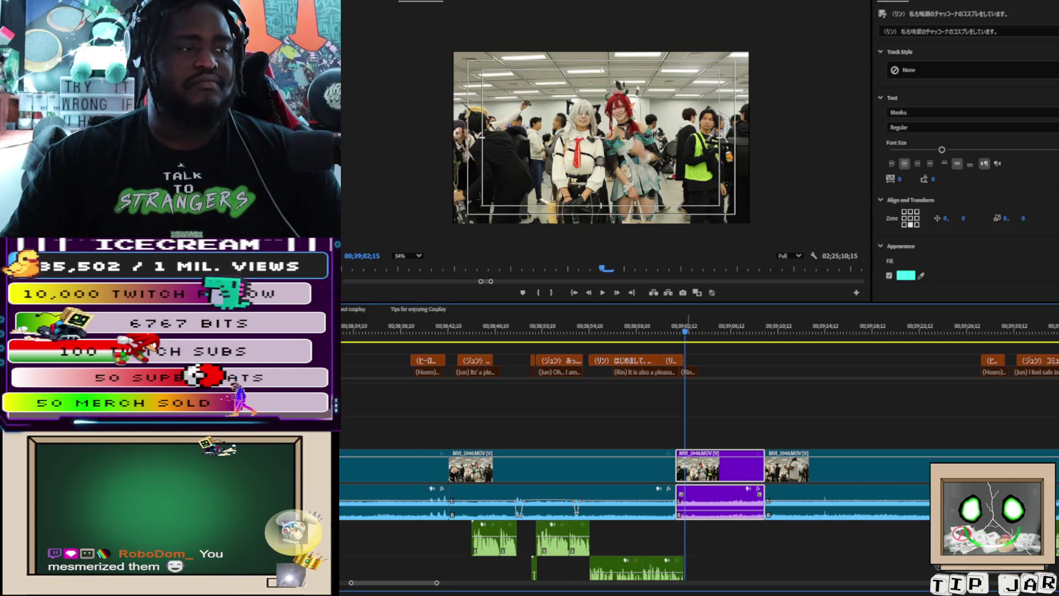
{"action": "left_click", "coordinate": [689, 510]}
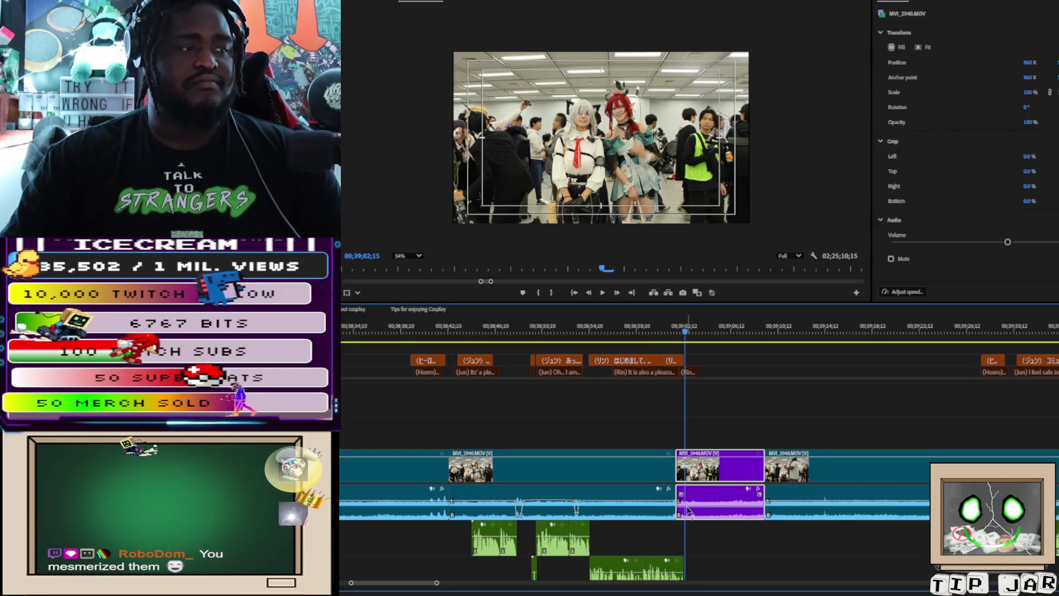
{"action": "left_click", "coordinate": [625, 503]}
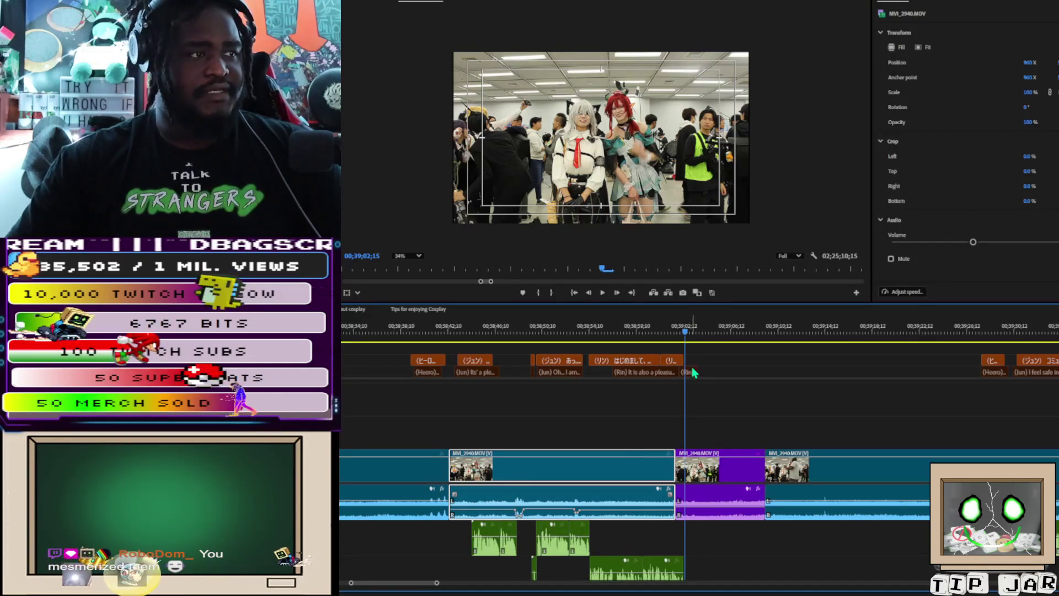
Step: Select the caption clips near the playhead and adjust the (ジュン) caption's start edge
{"action": "left_click_drag", "start_coordinate": [704, 369], "coordinate": [623, 378]}
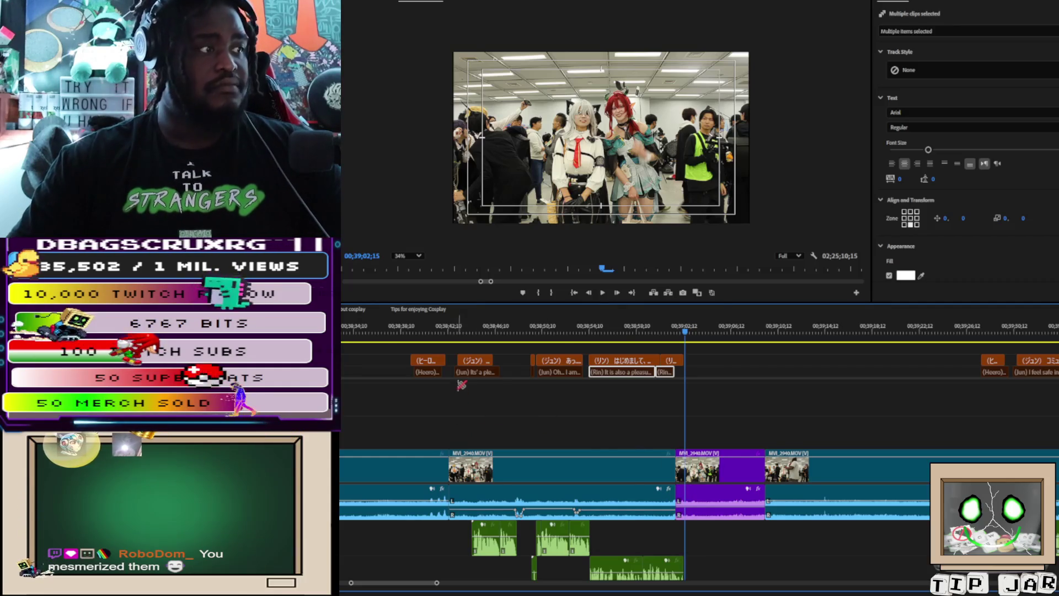
{"action": "left_click_drag", "start_coordinate": [459, 360], "coordinate": [458, 357]}
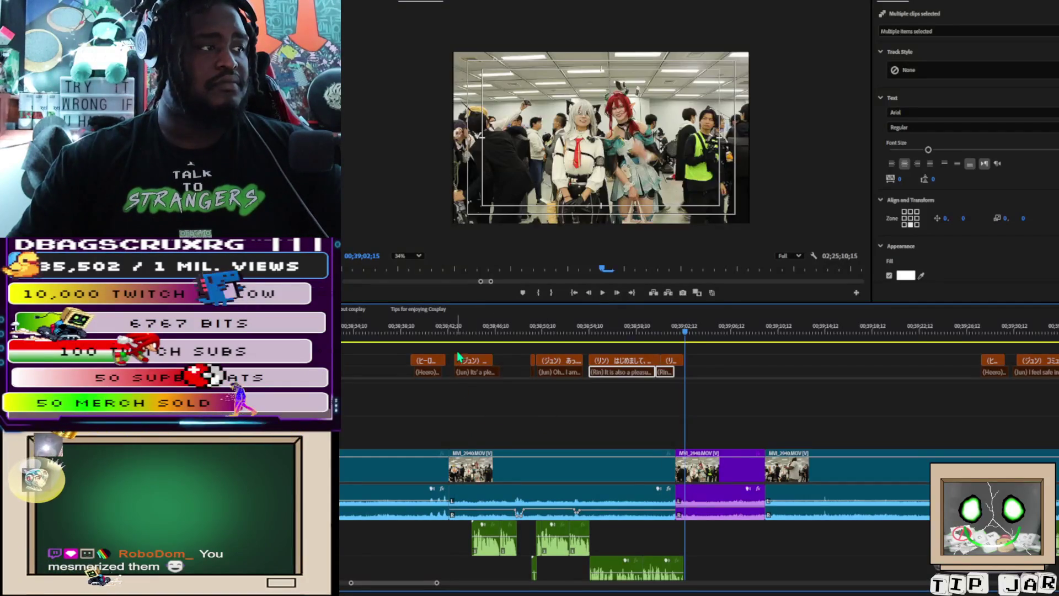
{"action": "left_click", "coordinate": [469, 364]}
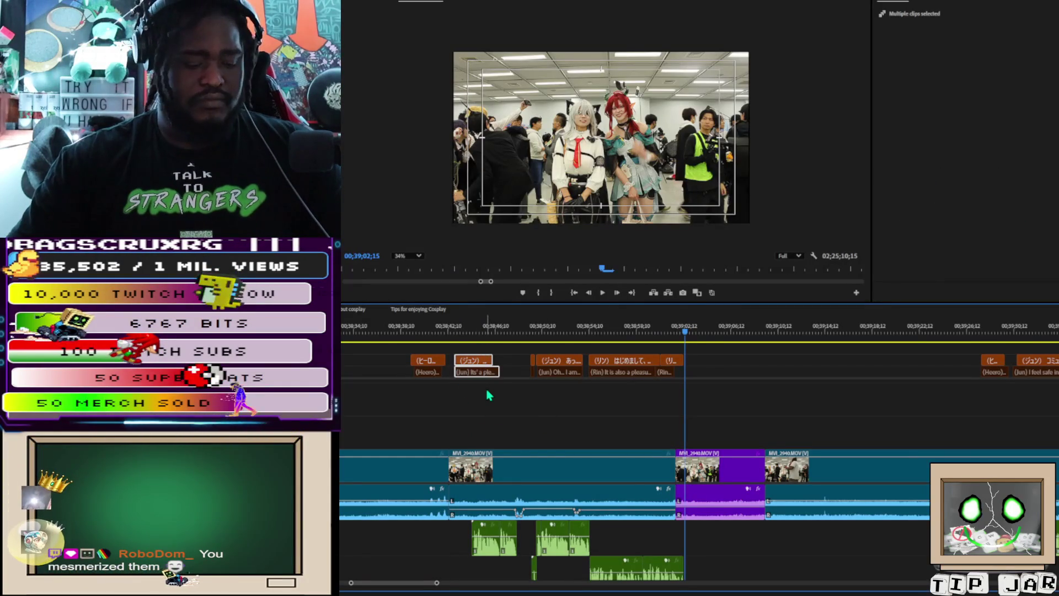
Step: Delete all caption, video, audio and music clips before MVI_2940, then zoom out
{"action": "mouse_move", "coordinate": [466, 347]}
{"action": "left_mouse_down"}
{"action": "mouse_move", "coordinate": [598, 413]}
{"action": "mouse_move", "coordinate": [672, 578]}
{"action": "left_mouse_up"}
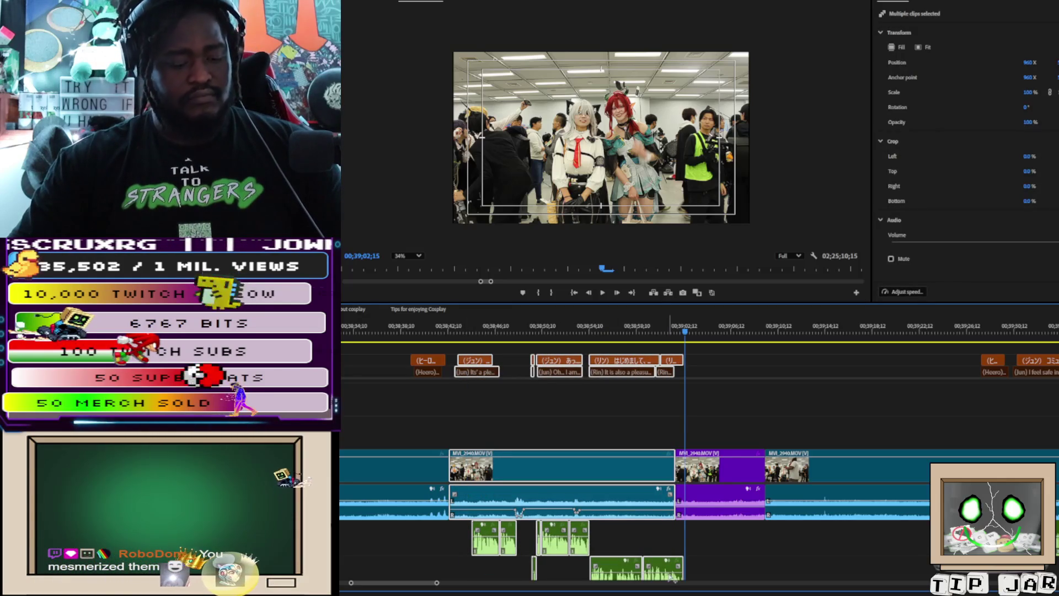
{"action": "key", "text": "Delete"}
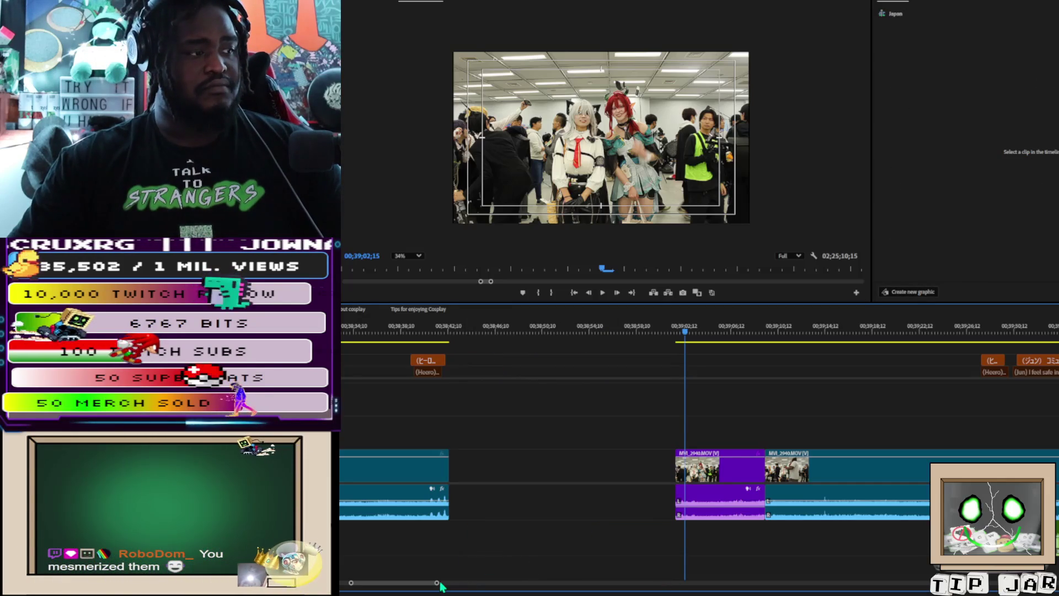
{"action": "left_click_drag", "start_coordinate": [437, 584], "coordinate": [606, 544]}
{"action": "scroll", "coordinate": [386, 447], "scroll_direction": "up", "scroll_amount": 5}
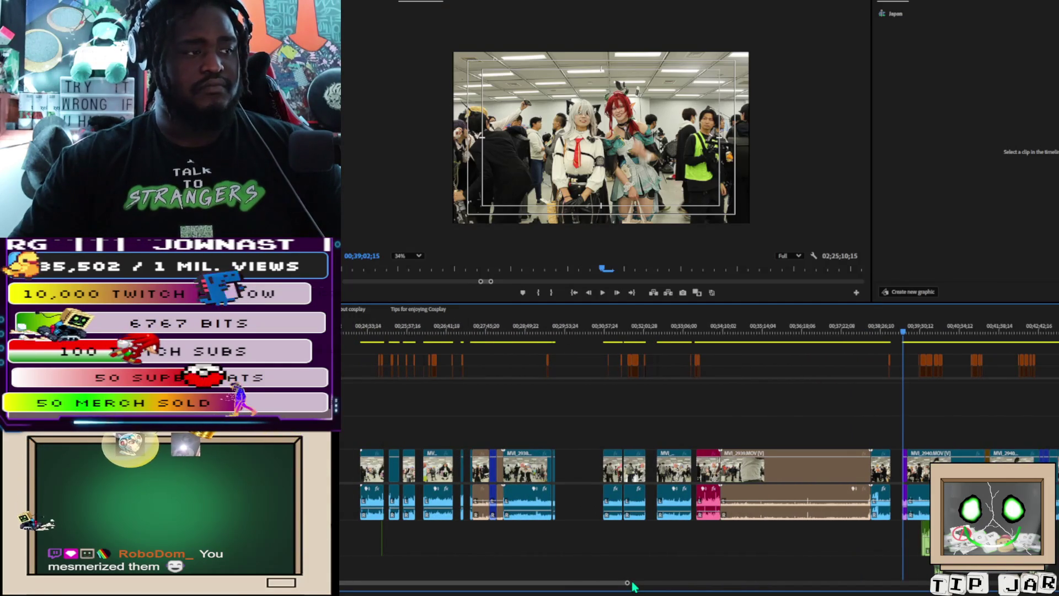
Step: Zoom the timeline out and back in, then drag the long run of earlier clips leftward
{"action": "left_click_drag", "start_coordinate": [626, 583], "coordinate": [827, 583]}
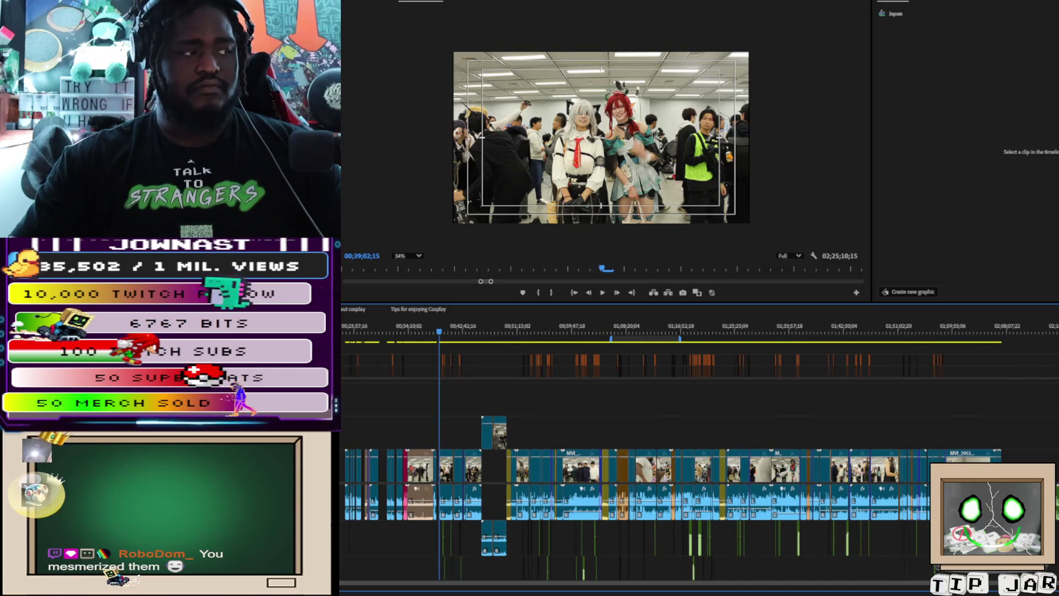
{"action": "key", "text": "="}
{"action": "key", "text": "="}
{"action": "key", "text": "="}
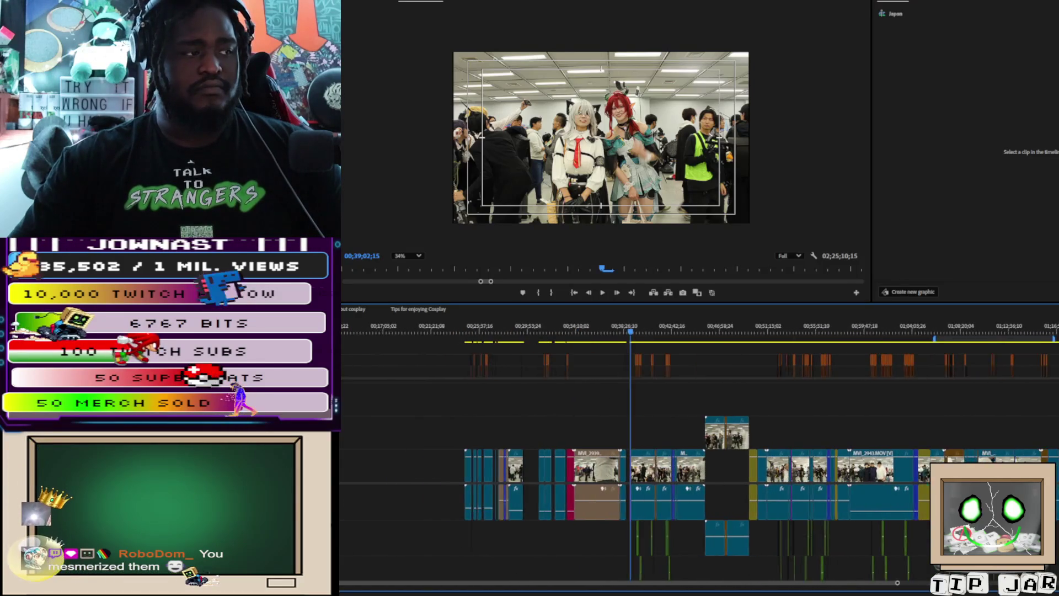
{"action": "key", "text": "="}
{"action": "key", "text": "="}
{"action": "key", "text": "="}
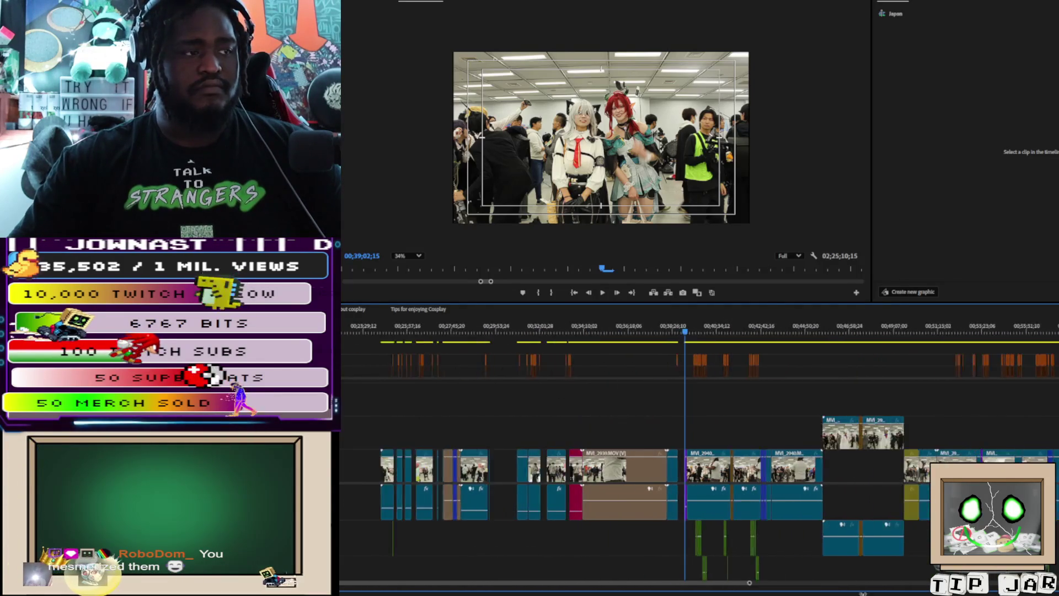
{"action": "key", "text": "="}
{"action": "key", "text": "="}
{"action": "key", "text": "="}
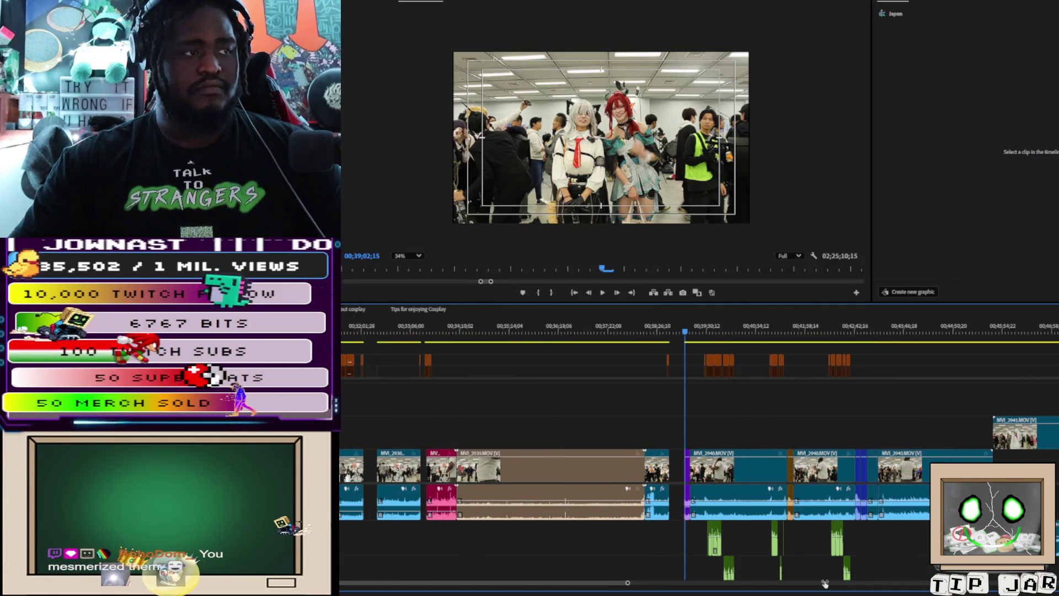
{"action": "mouse_move", "coordinate": [676, 556]}
{"action": "left_mouse_down"}
{"action": "mouse_move", "coordinate": [345, 554]}
{"action": "mouse_move", "coordinate": [419, 344]}
{"action": "mouse_move", "coordinate": [622, 438]}
{"action": "left_mouse_up"}
{"action": "mouse_move", "coordinate": [678, 471]}
{"action": "left_mouse_down"}
{"action": "mouse_move", "coordinate": [353, 472]}
{"action": "mouse_move", "coordinate": [419, 472]}
{"action": "mouse_move", "coordinate": [353, 474]}
{"action": "mouse_move", "coordinate": [403, 482]}
{"action": "left_mouse_up"}
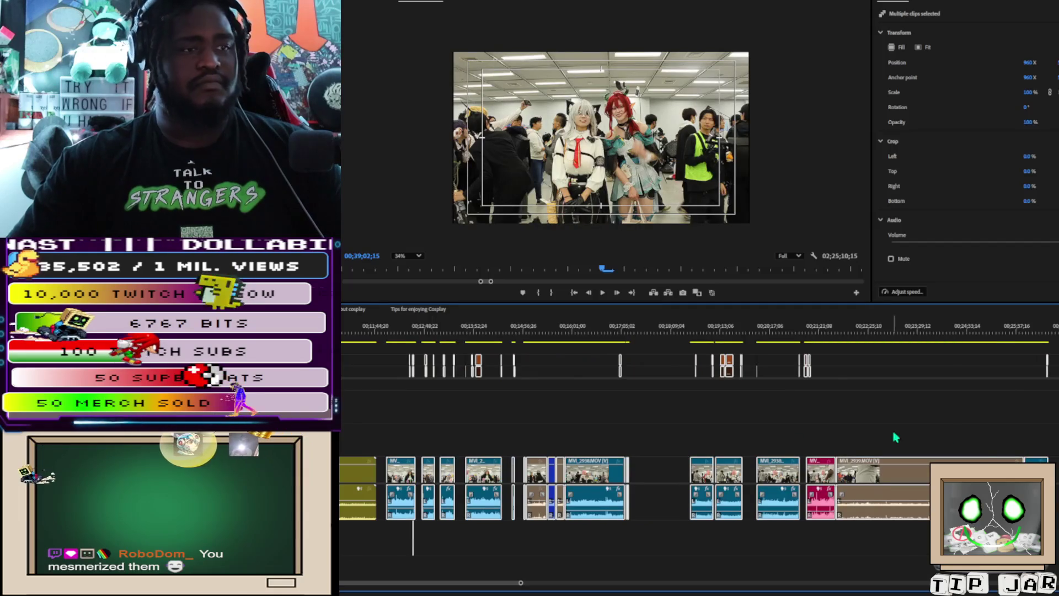
{"action": "scroll", "coordinate": [796, 441], "scroll_direction": "down", "scroll_amount": 10}
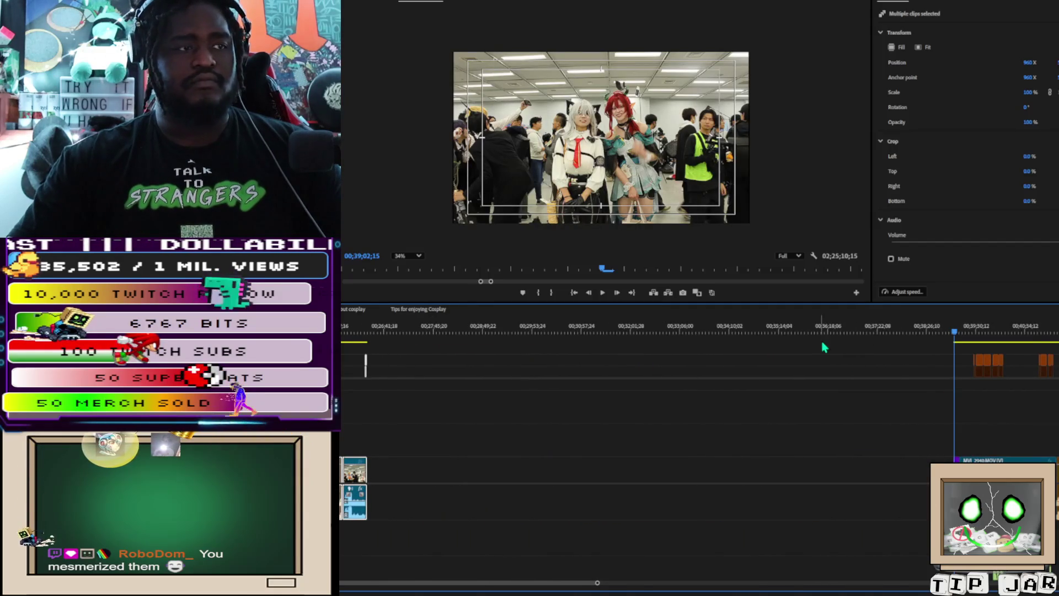
Step: Place the playhead on the footage after the gap, zoom in, and play it briefly
{"action": "left_click", "coordinate": [836, 328]}
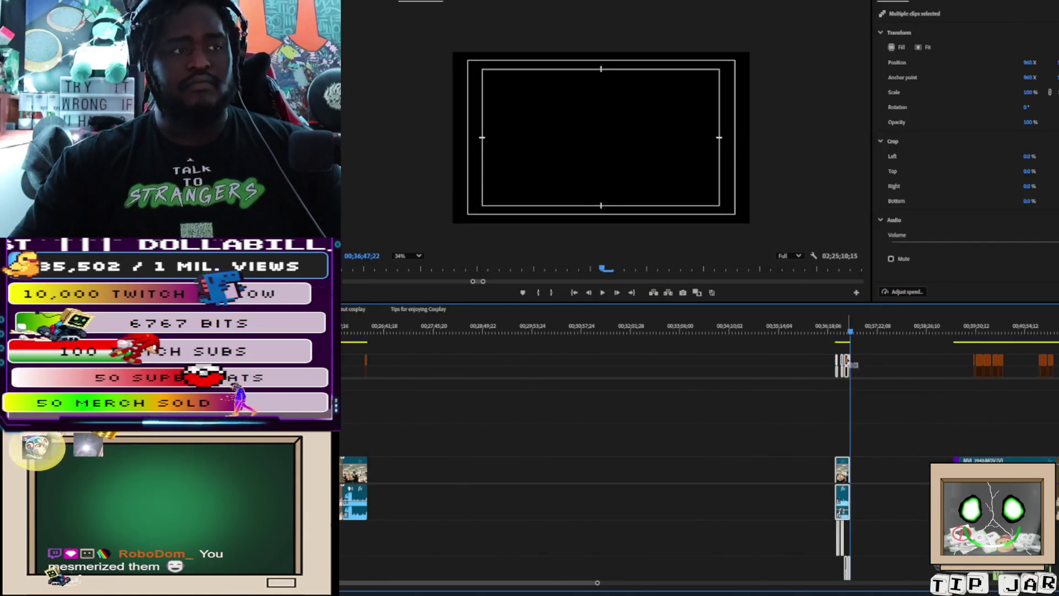
{"action": "left_click", "coordinate": [972, 330]}
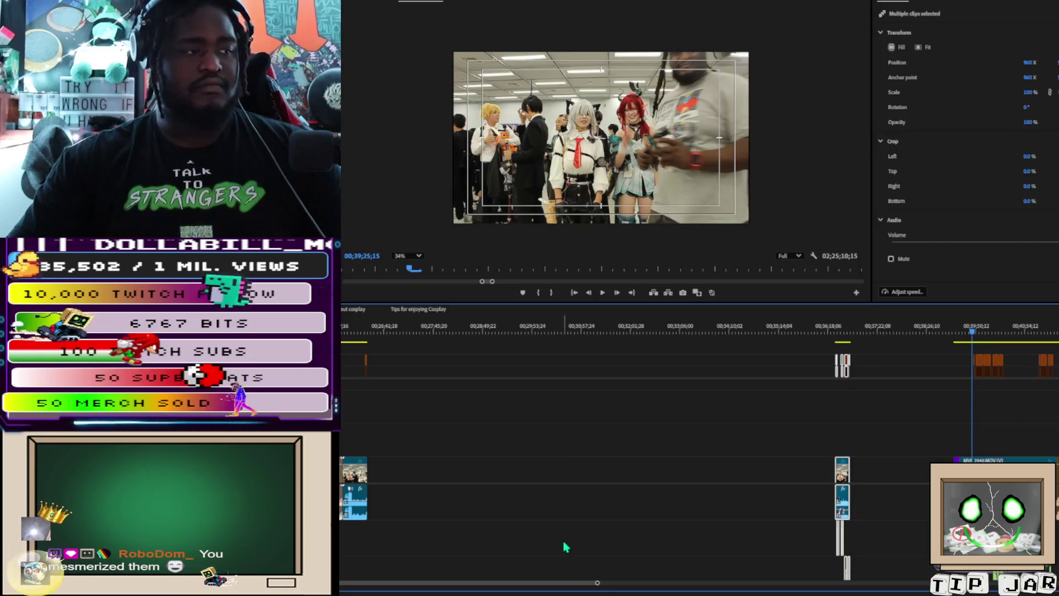
{"action": "left_click_drag", "start_coordinate": [596, 582], "coordinate": [562, 582]}
{"action": "key", "text": "="}
{"action": "key", "text": "="}
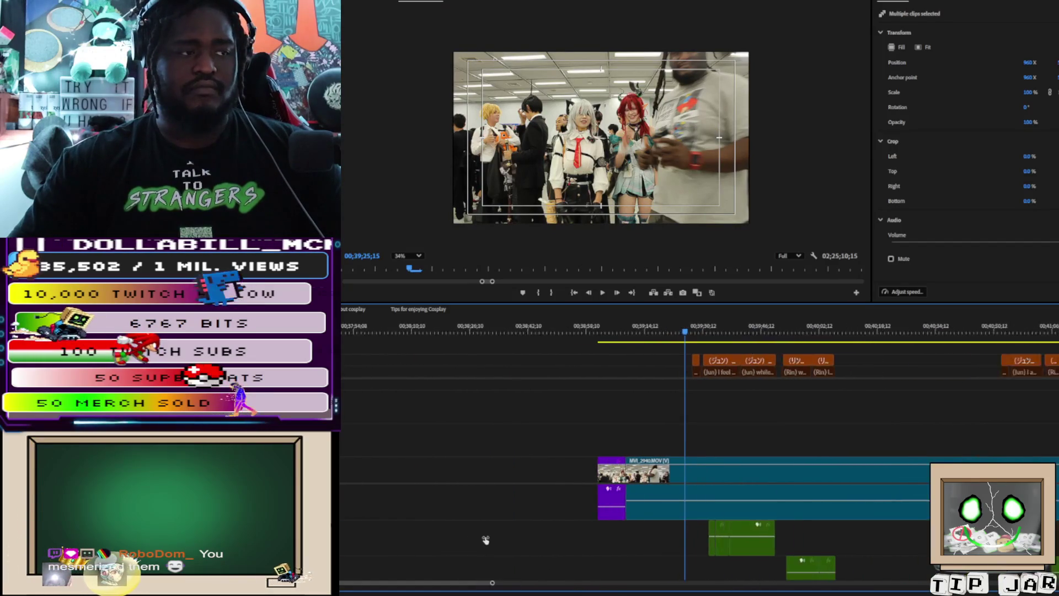
{"action": "key", "text": "space"}
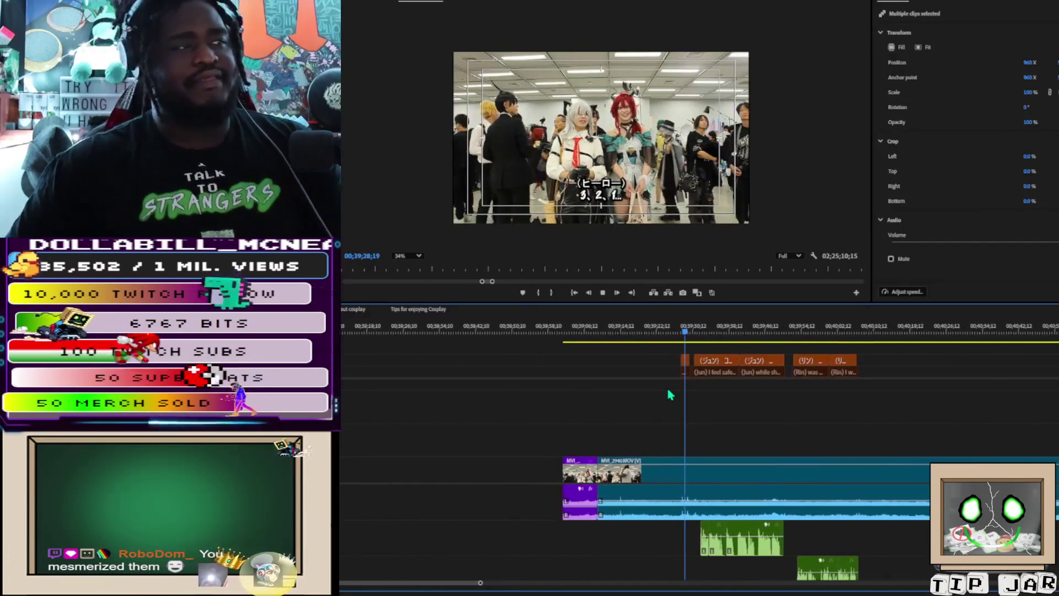
{"action": "key", "text": "space"}
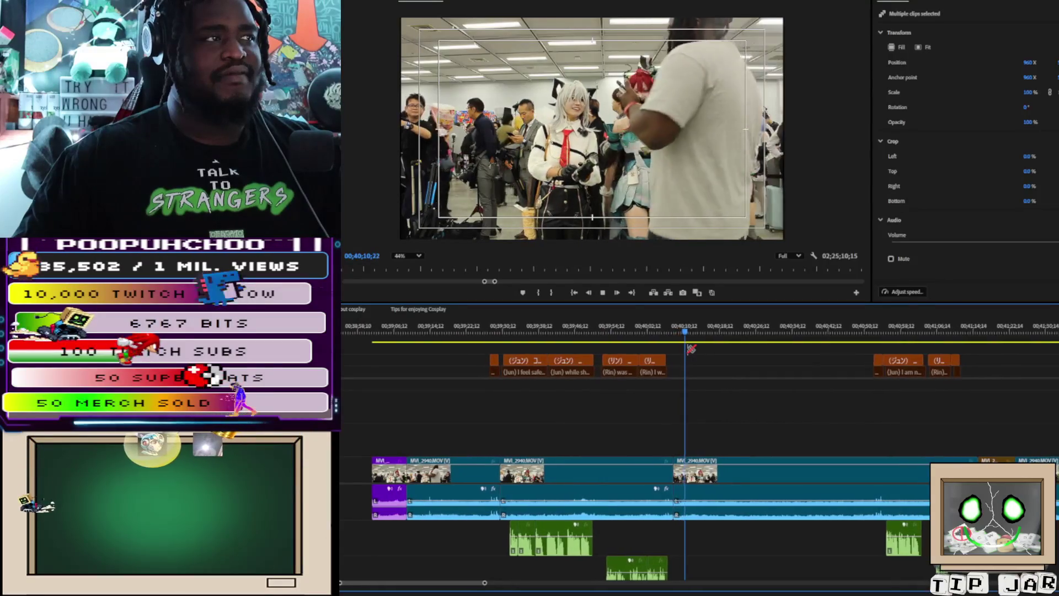
{"action": "left_click_drag", "start_coordinate": [674, 342], "coordinate": [668, 340]}
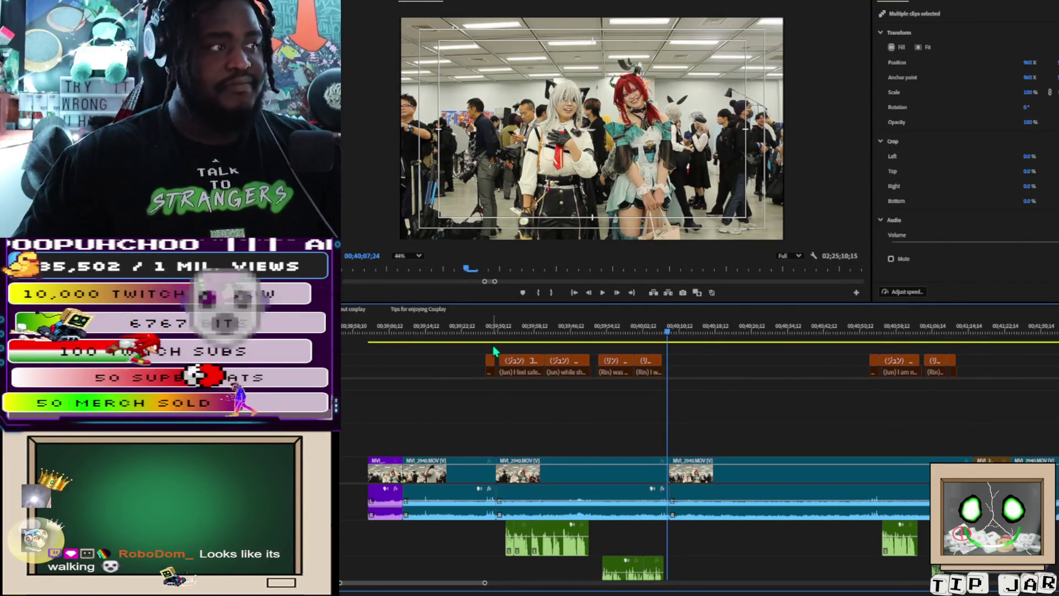
{"action": "left_click_drag", "start_coordinate": [507, 351], "coordinate": [651, 552]}
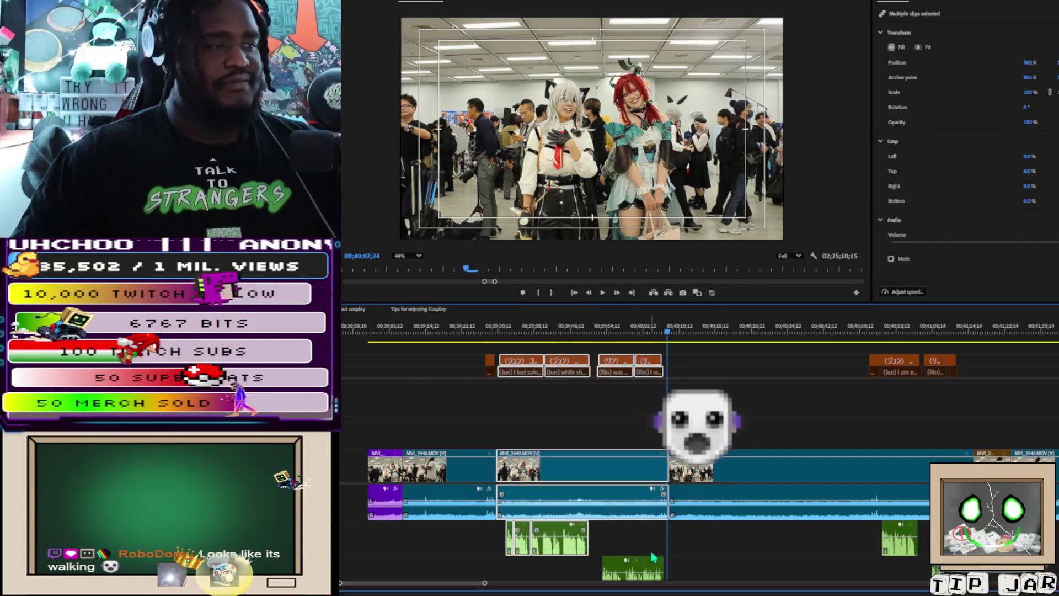
{"action": "mouse_move", "coordinate": [516, 345]}
{"action": "left_mouse_down"}
{"action": "mouse_move", "coordinate": [658, 510]}
{"action": "mouse_move", "coordinate": [654, 571]}
{"action": "left_mouse_up"}
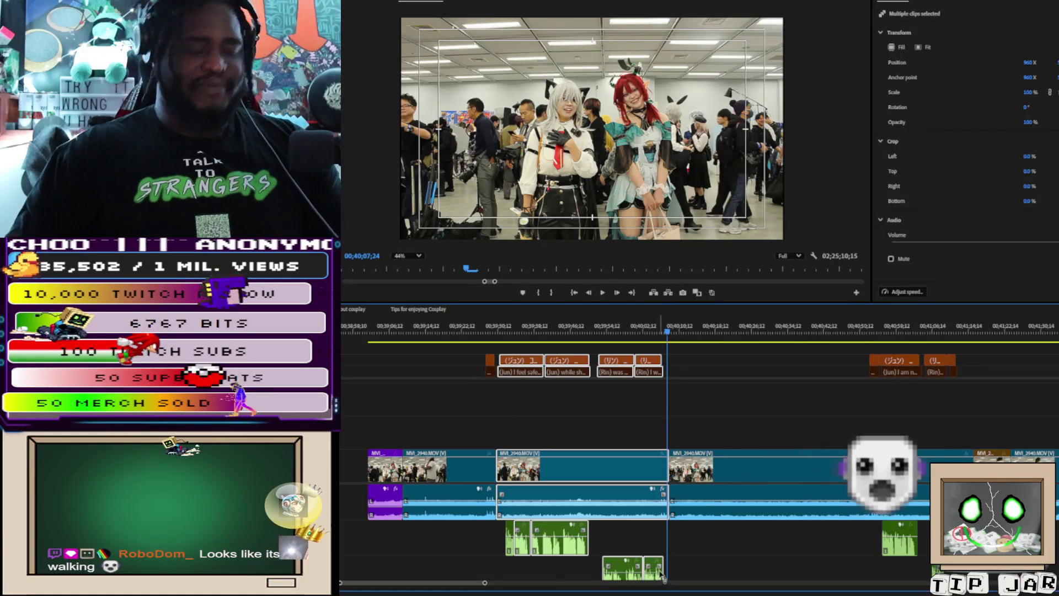
{"action": "key", "text": "Delete"}
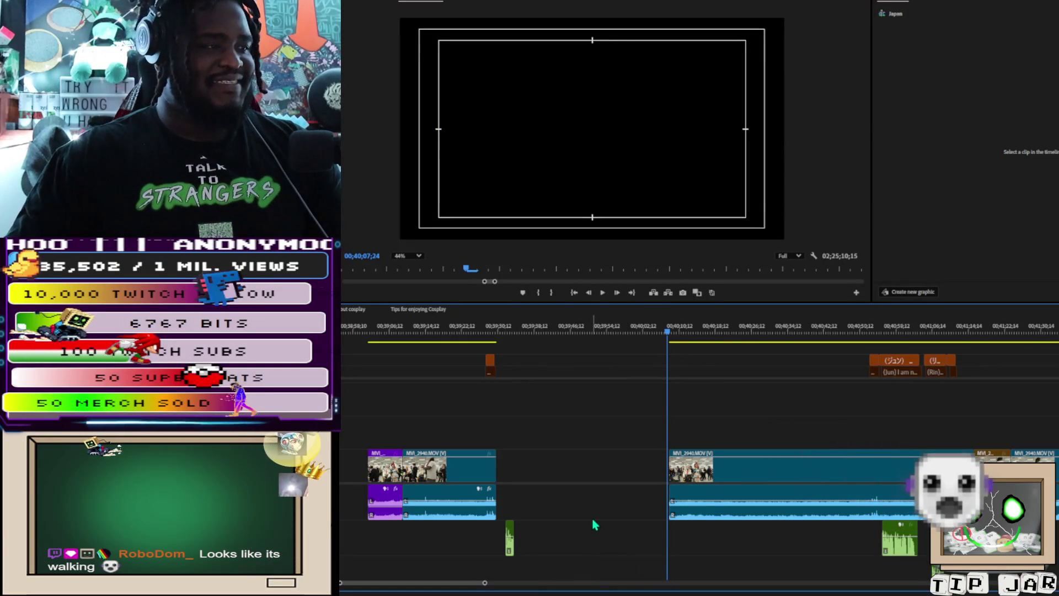
{"action": "key", "text": "ctrl+z"}
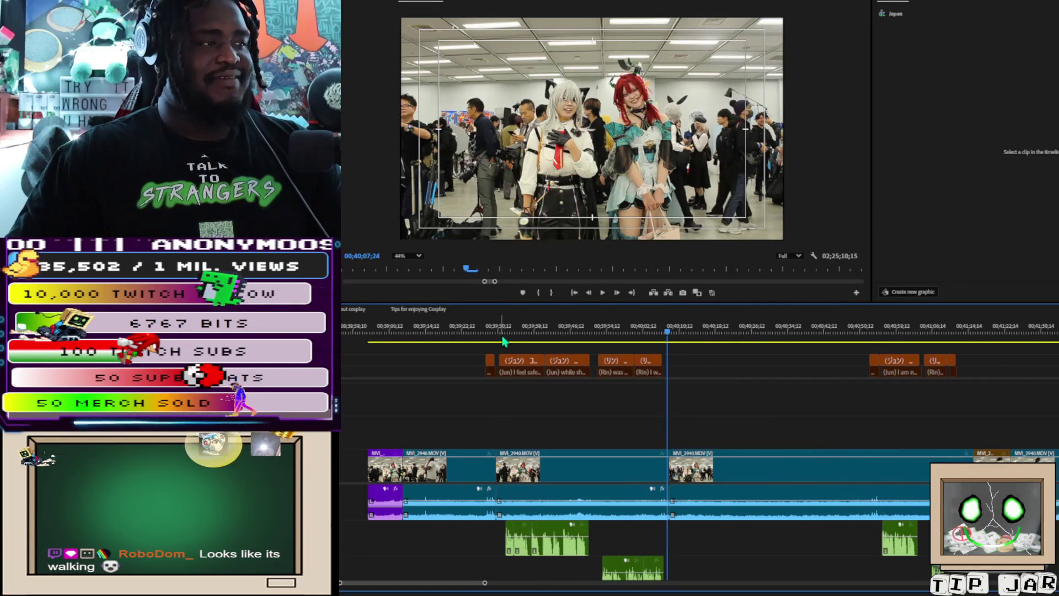
{"action": "mouse_move", "coordinate": [503, 351]}
{"action": "left_mouse_down"}
{"action": "mouse_move", "coordinate": [589, 556]}
{"action": "mouse_move", "coordinate": [664, 579]}
{"action": "mouse_move", "coordinate": [662, 545]}
{"action": "left_mouse_up"}
{"action": "key", "text": "Delete"}
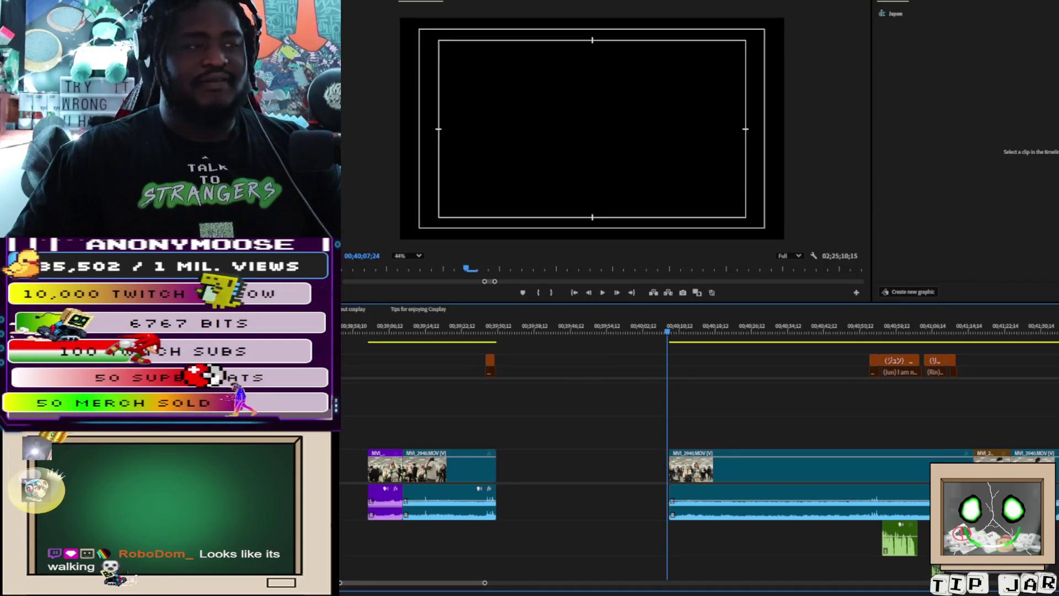
{"action": "scroll", "coordinate": [570, 368], "scroll_direction": "up", "scroll_amount": 10}
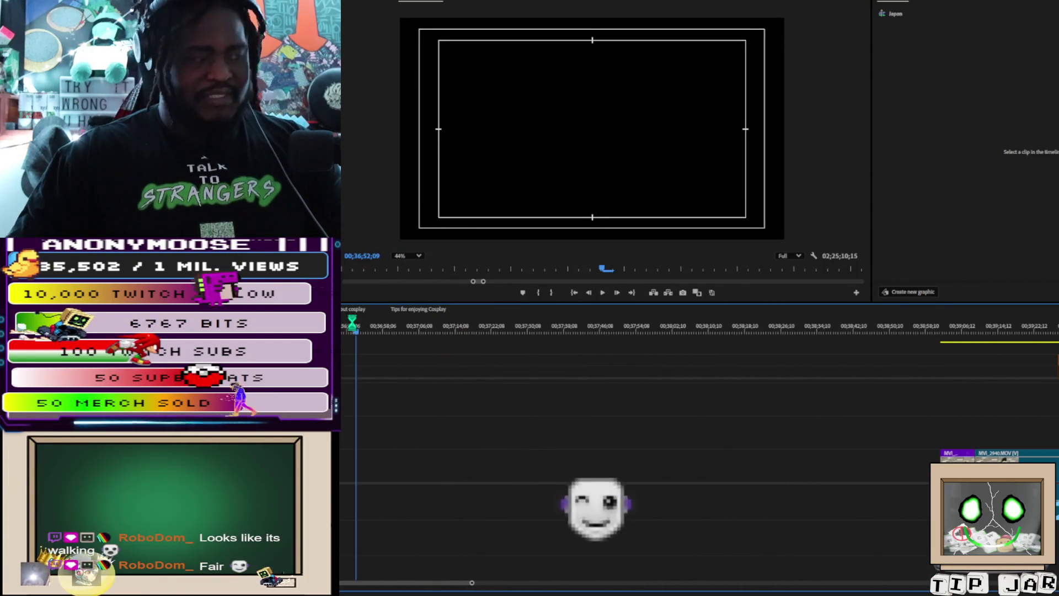
{"action": "key", "text": "ctrl+z"}
{"action": "scroll", "coordinate": [793, 498], "scroll_direction": "down", "scroll_amount": 10}
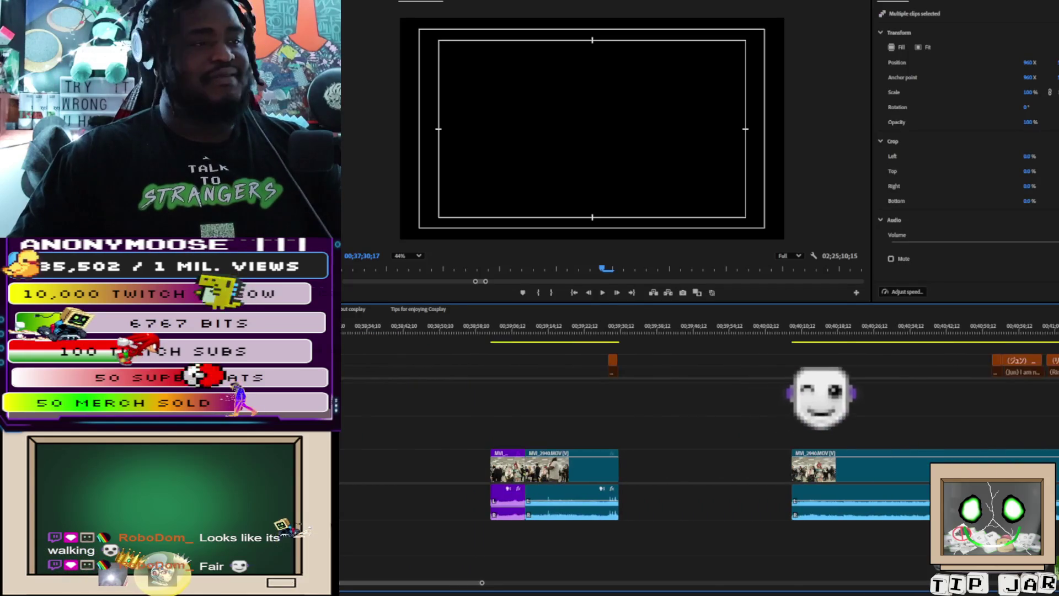
{"action": "scroll", "coordinate": [885, 510], "scroll_direction": "down", "scroll_amount": 2}
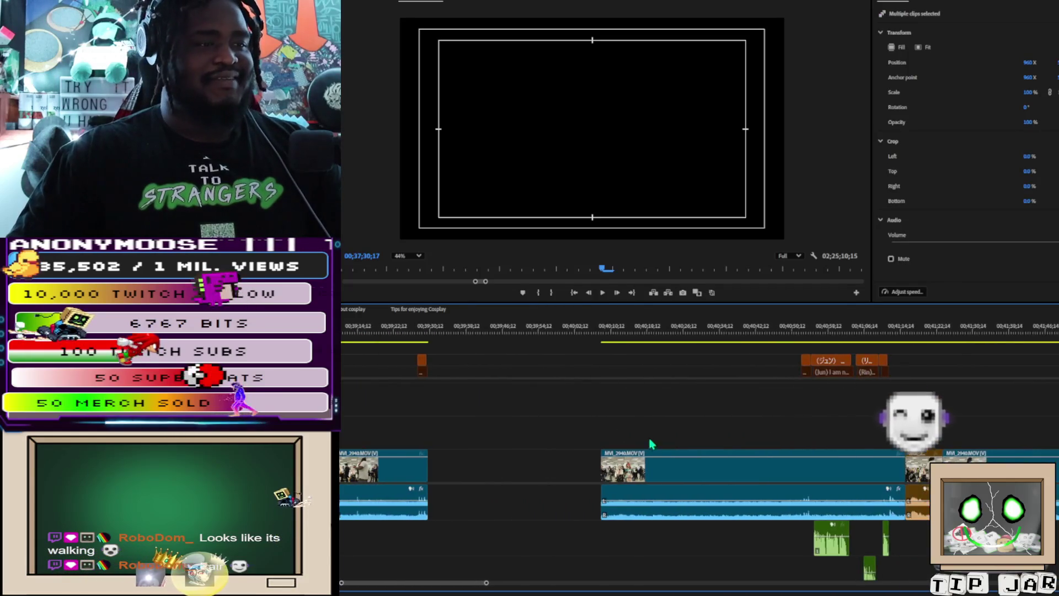
{"action": "left_click", "coordinate": [816, 343]}
{"action": "key", "text": "space"}
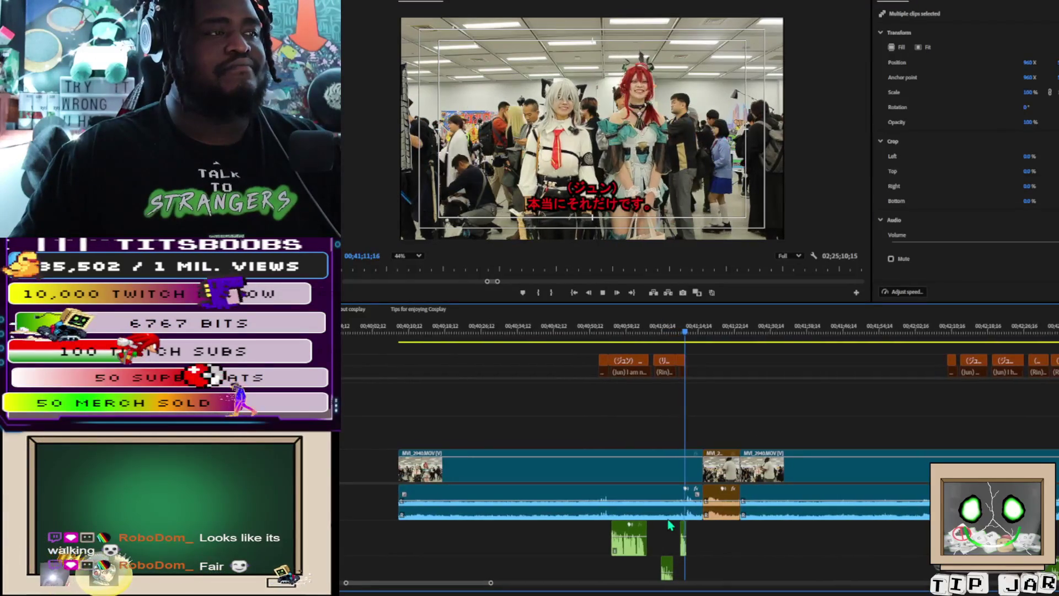
Step: Split the MVI_2940.MOV clip at both ends of the unwanted section
{"action": "key", "text": "space"}
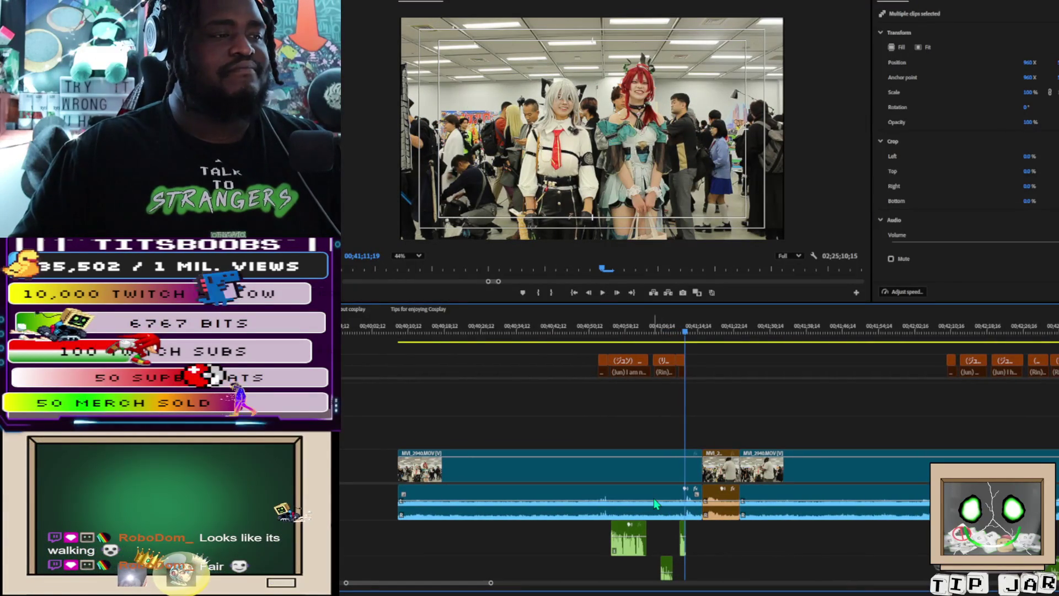
{"action": "left_click", "coordinate": [656, 495]}
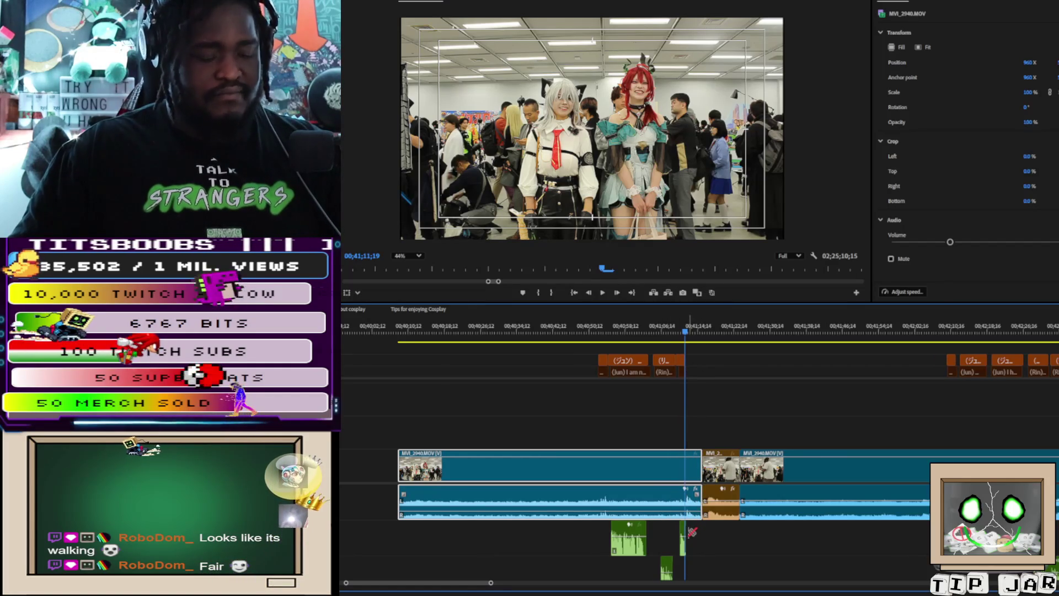
{"action": "scroll", "coordinate": [692, 531], "scroll_direction": "up", "scroll_amount": 5}
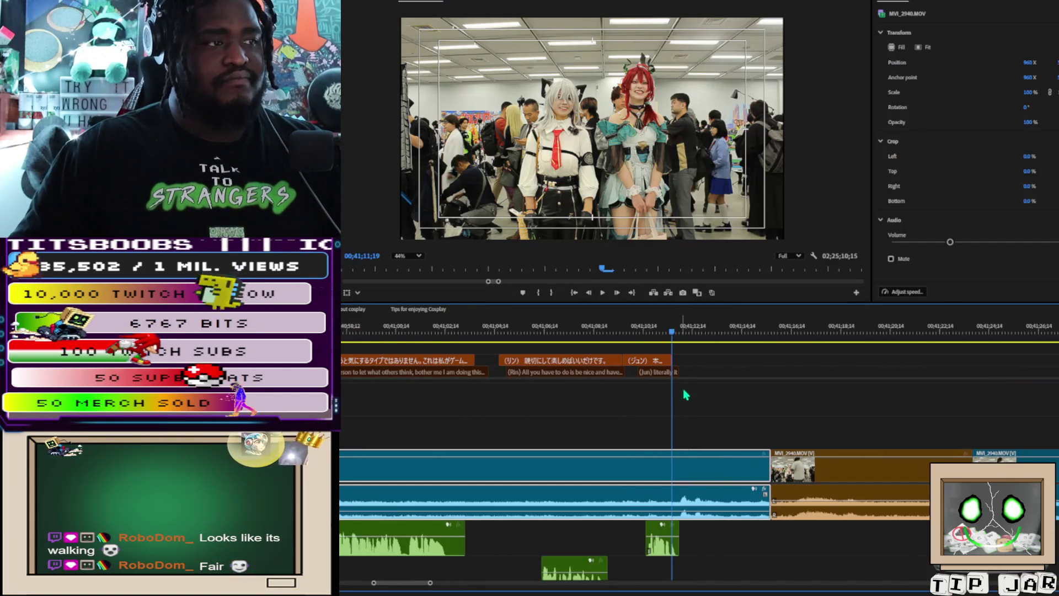
{"action": "left_click", "coordinate": [680, 503]}
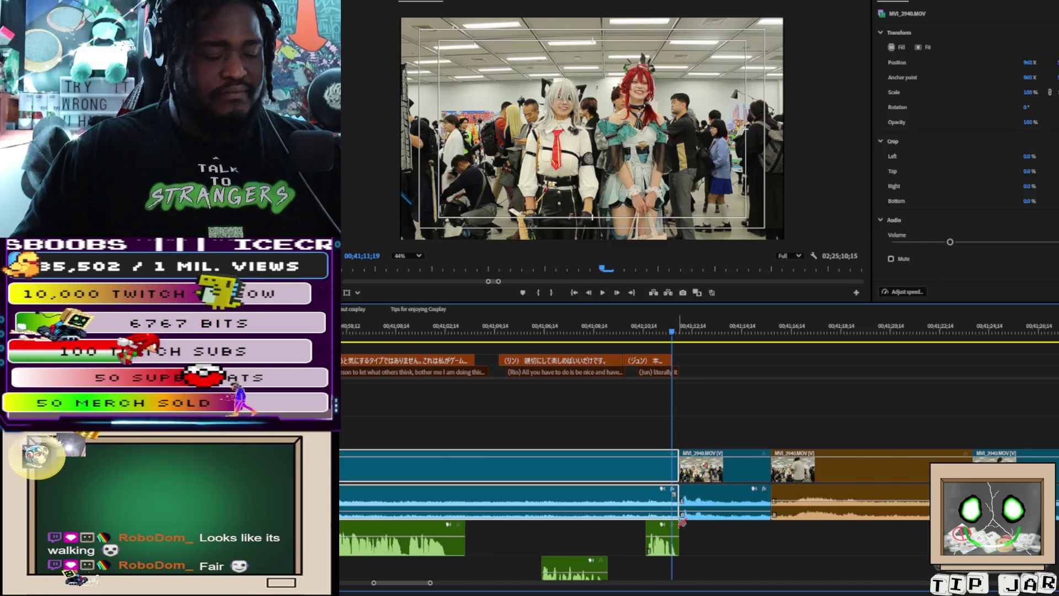
{"action": "scroll", "coordinate": [682, 521], "scroll_direction": "down", "scroll_amount": 3}
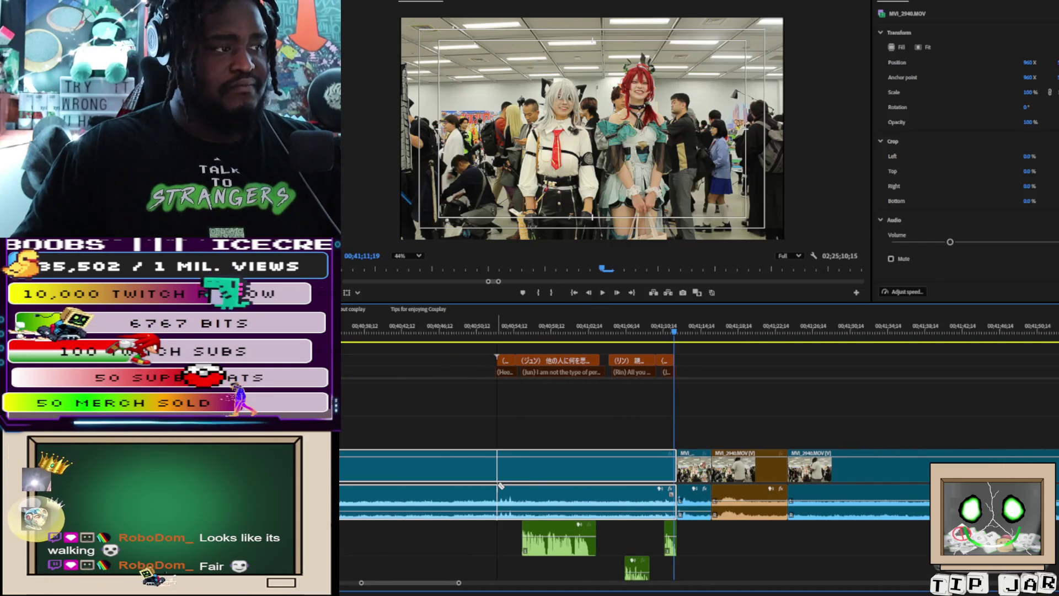
{"action": "left_click", "coordinate": [516, 486]}
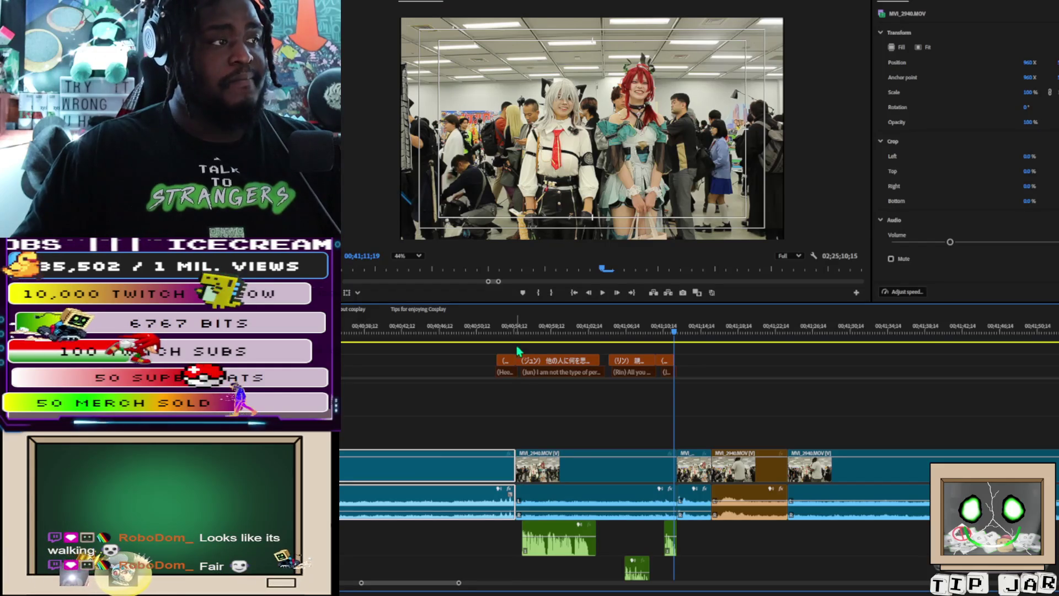
Step: Cut the section with its captions on every track and paste it at the playhead near 00;37;34
{"action": "mouse_move", "coordinate": [526, 352]}
{"action": "left_mouse_down"}
{"action": "mouse_move", "coordinate": [557, 474]}
{"action": "mouse_move", "coordinate": [629, 574]}
{"action": "mouse_move", "coordinate": [669, 578]}
{"action": "left_mouse_up"}
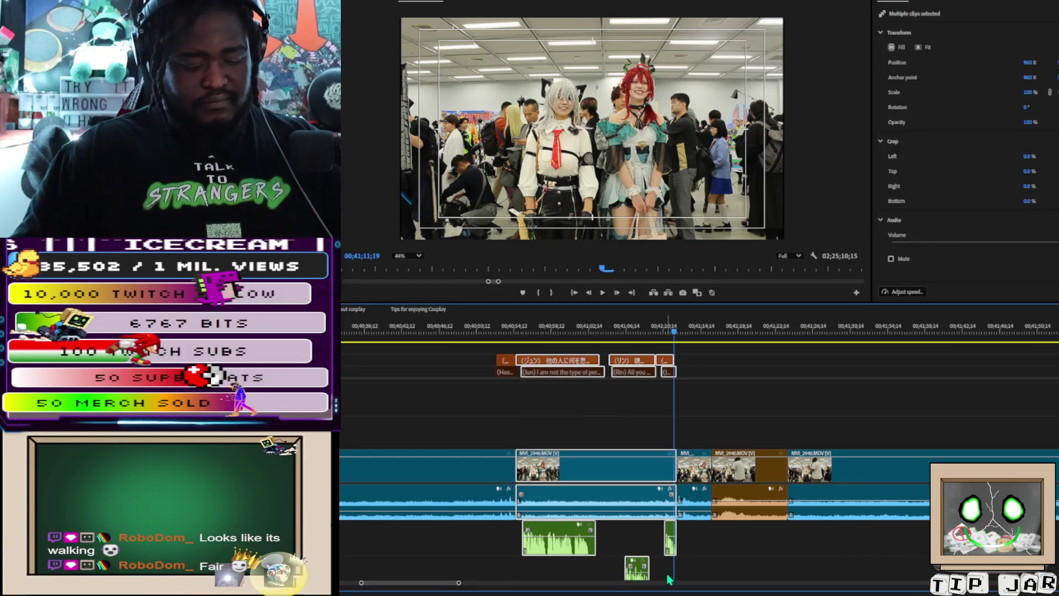
{"action": "key", "text": "Delete"}
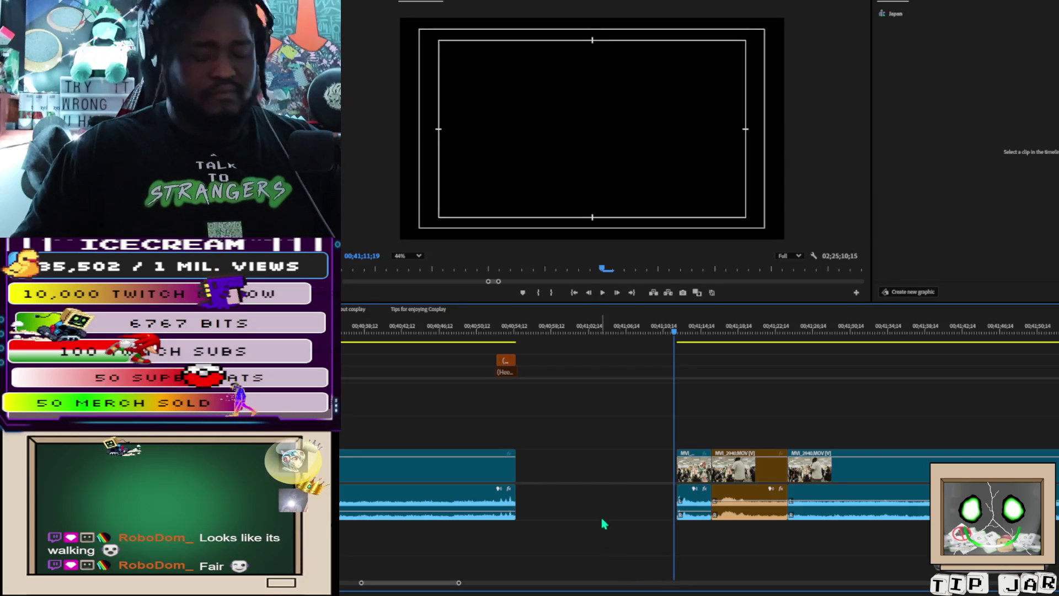
{"action": "key", "text": "minus"}
{"action": "key", "text": "minus"}
{"action": "key", "text": "minus"}
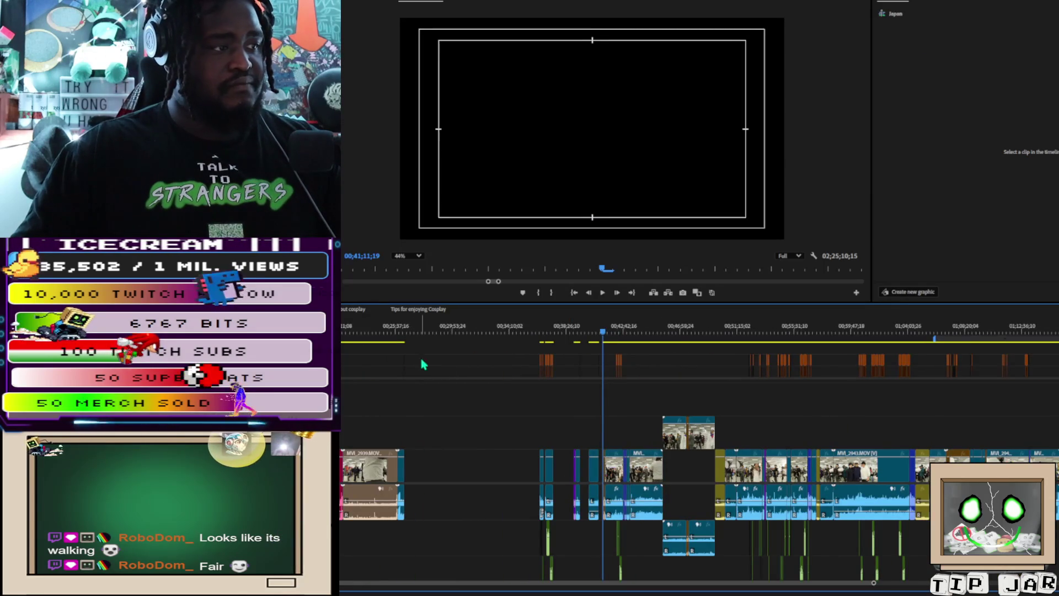
{"action": "scroll", "coordinate": [575, 407], "scroll_direction": "up", "scroll_amount": 4}
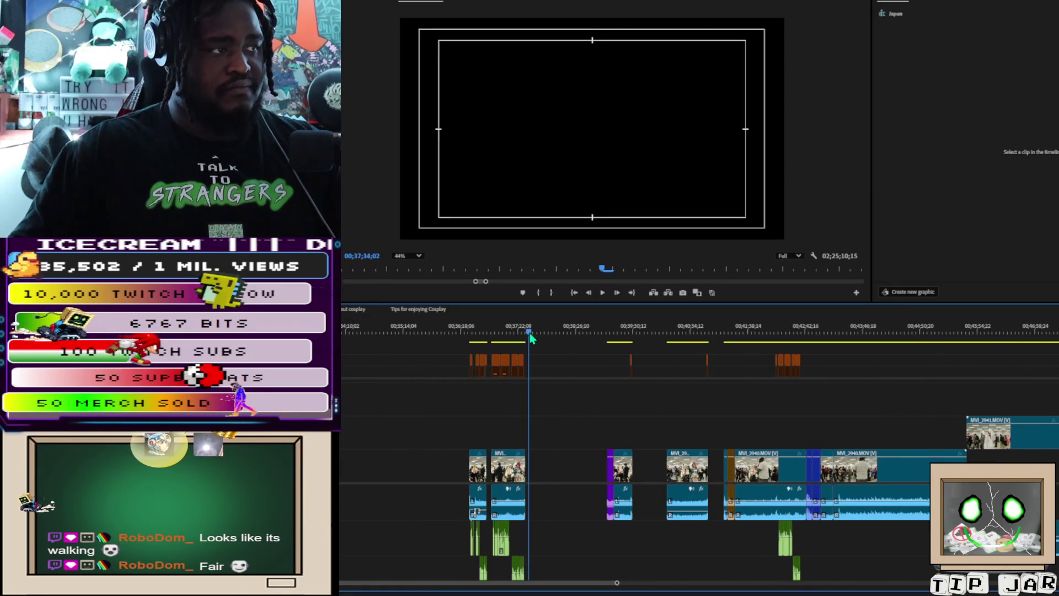
{"action": "key", "text": "ctrl+v"}
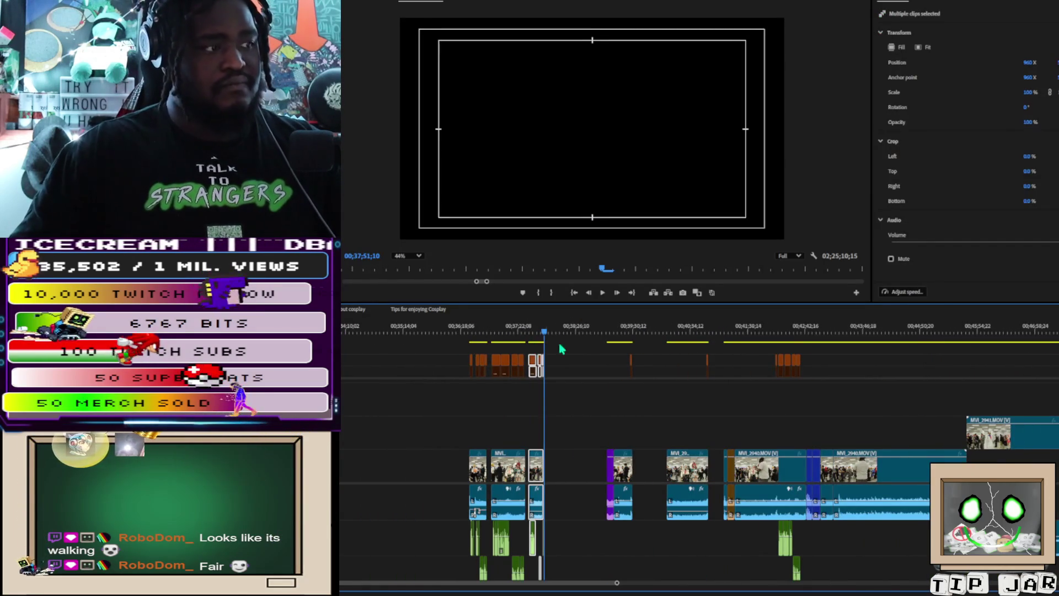
Step: Scrub around 00;41;17–00;42;14 and play the footage near the edit
{"action": "left_click", "coordinate": [779, 347]}
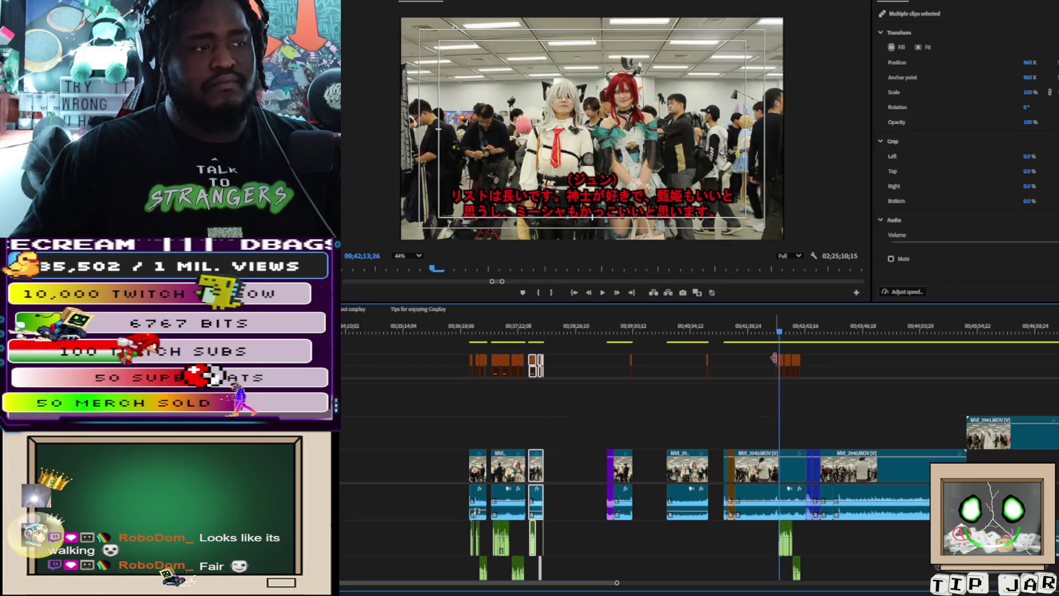
{"action": "left_click", "coordinate": [729, 337]}
{"action": "left_click_drag", "start_coordinate": [729, 337], "coordinate": [737, 338]}
{"action": "key", "text": "space"}
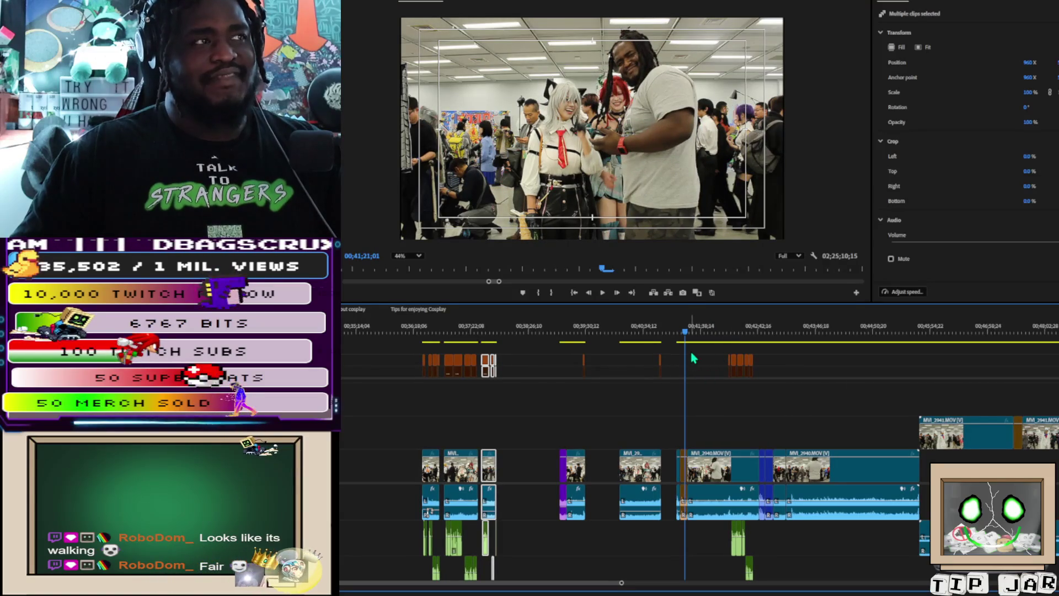
Step: Scrub between about 00;41;12 and 00;41;20 to find the posed group photo frame
{"action": "scroll", "coordinate": [669, 411], "scroll_direction": "up", "scroll_amount": 4}
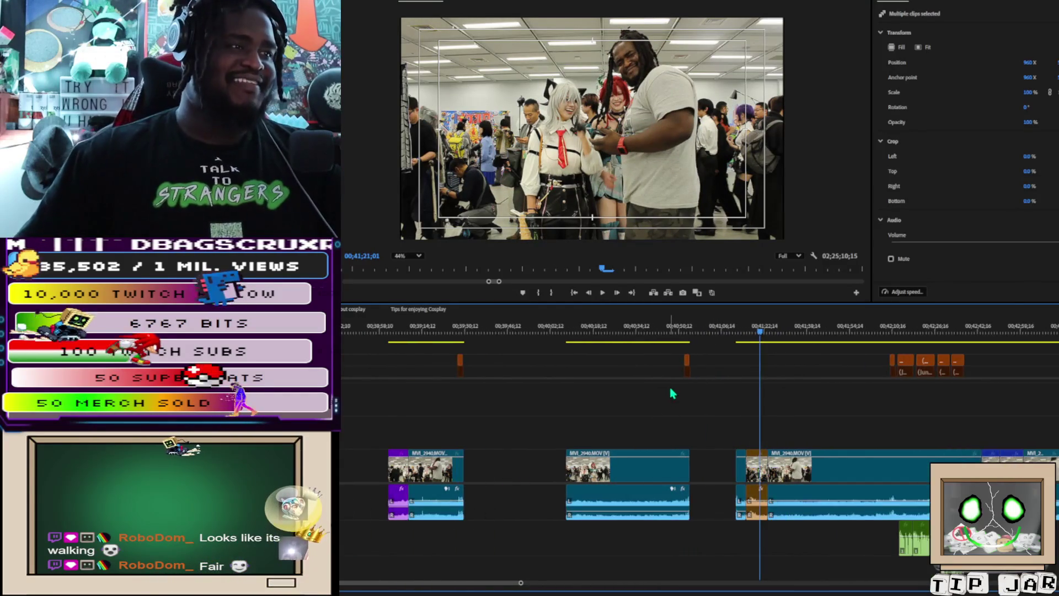
{"action": "left_click", "coordinate": [754, 330]}
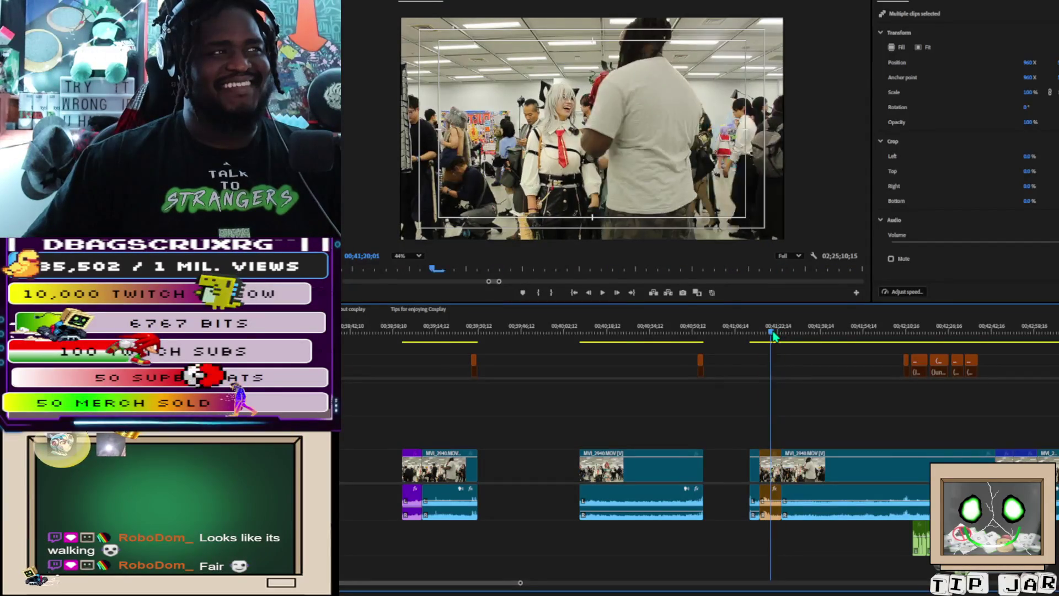
{"action": "mouse_move", "coordinate": [766, 334]}
{"action": "left_mouse_down"}
{"action": "mouse_move", "coordinate": [753, 336]}
{"action": "mouse_move", "coordinate": [772, 335]}
{"action": "left_mouse_up"}
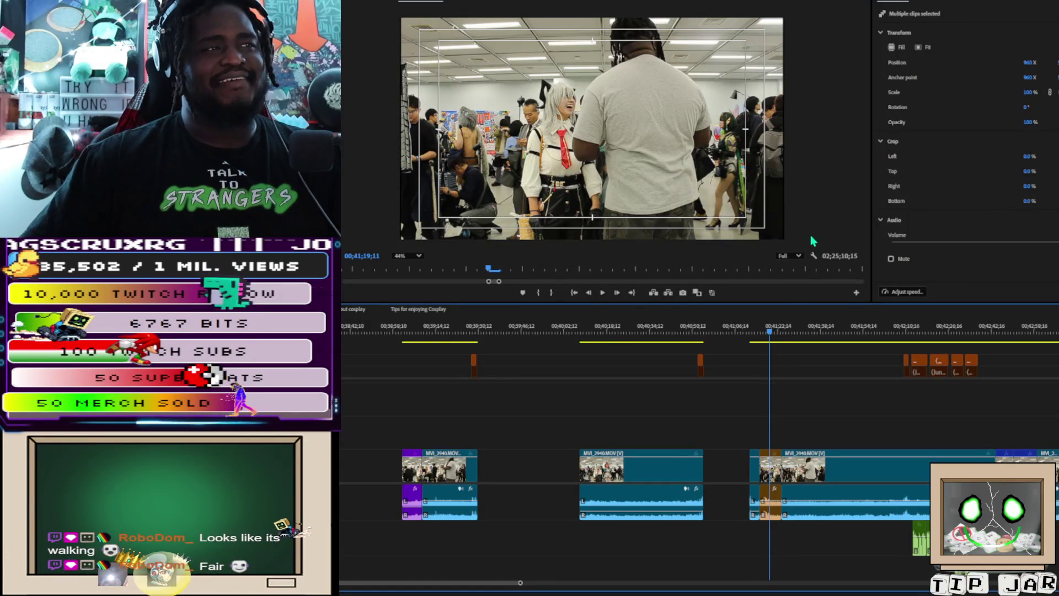
{"action": "scroll", "coordinate": [809, 250], "scroll_direction": "up", "scroll_amount": 1}
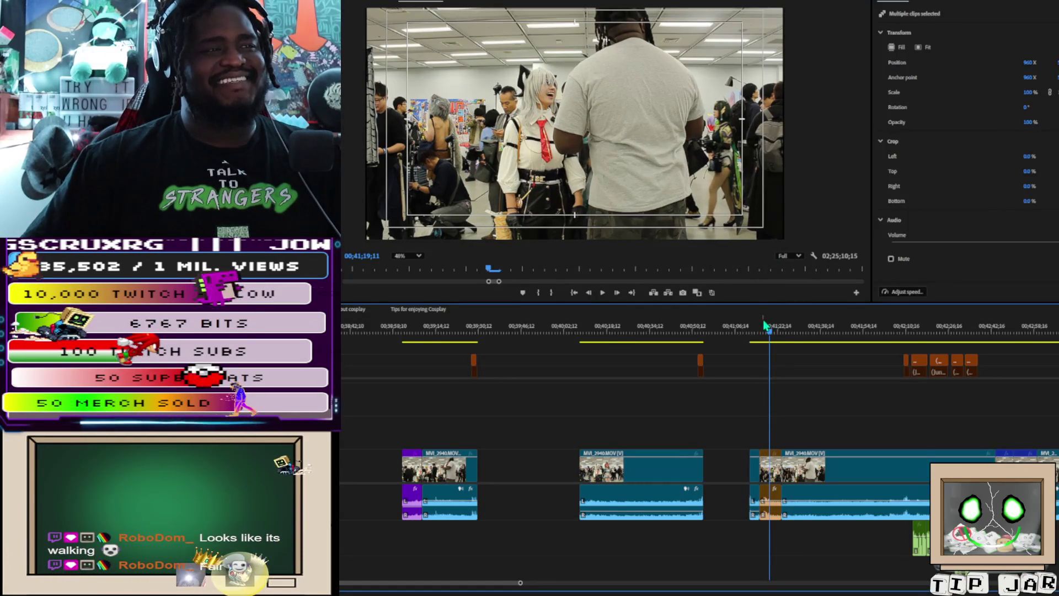
{"action": "mouse_move", "coordinate": [771, 335]}
{"action": "left_mouse_down"}
{"action": "mouse_move", "coordinate": [758, 335]}
{"action": "mouse_move", "coordinate": [784, 331]}
{"action": "left_mouse_up"}
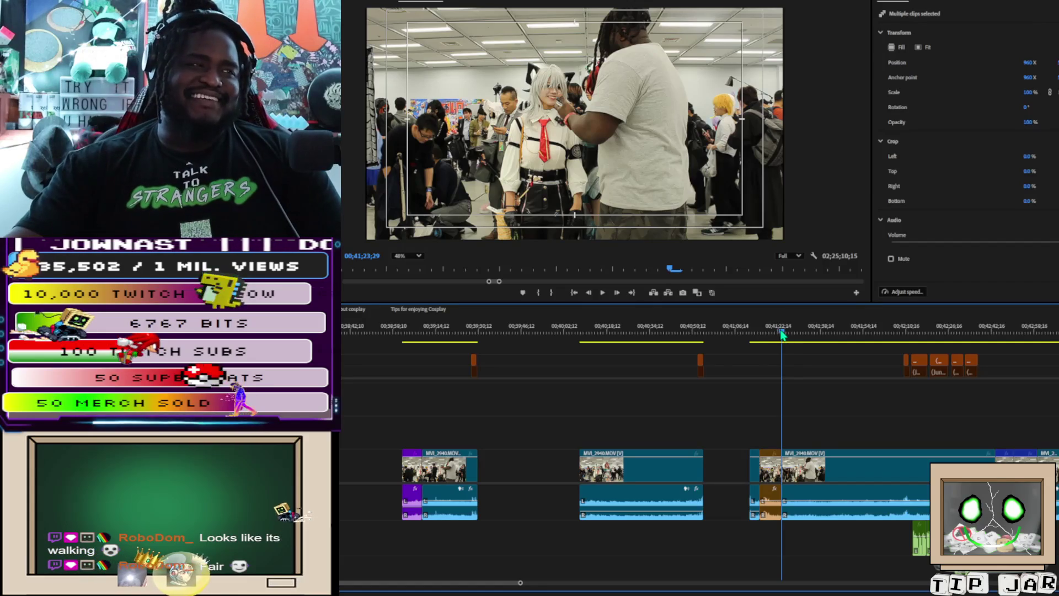
{"action": "left_click", "coordinate": [771, 331]}
{"action": "left_click_drag", "start_coordinate": [772, 340], "coordinate": [775, 340]}
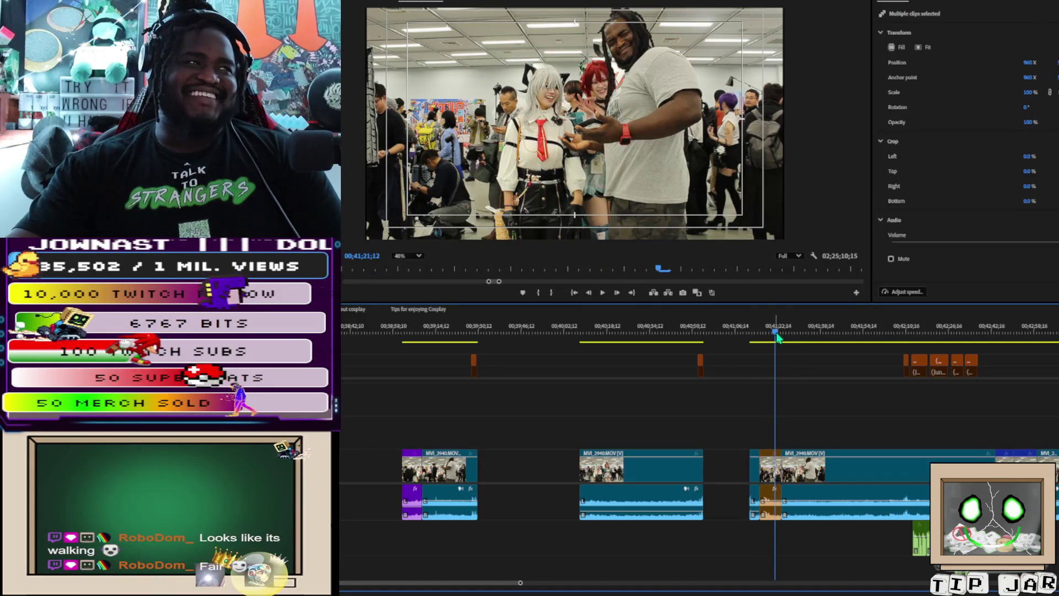
Step: Zoom the Program Monitor and move the playhead to 00;42;11;04, the countdown caption
{"action": "scroll", "coordinate": [618, 177], "scroll_direction": "up", "scroll_amount": 6}
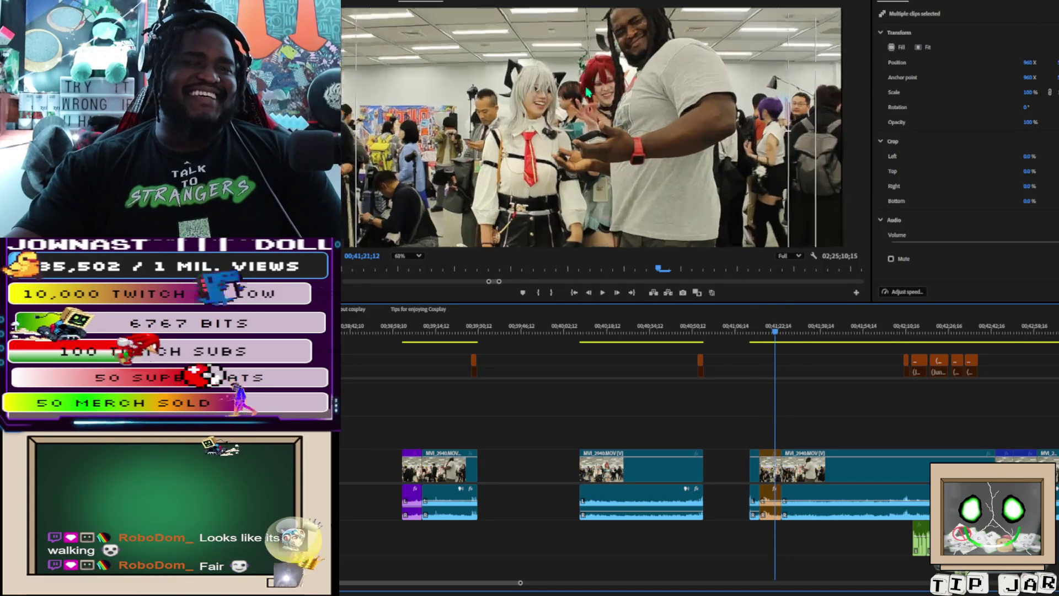
{"action": "scroll", "coordinate": [615, 159], "scroll_direction": "down", "scroll_amount": 2}
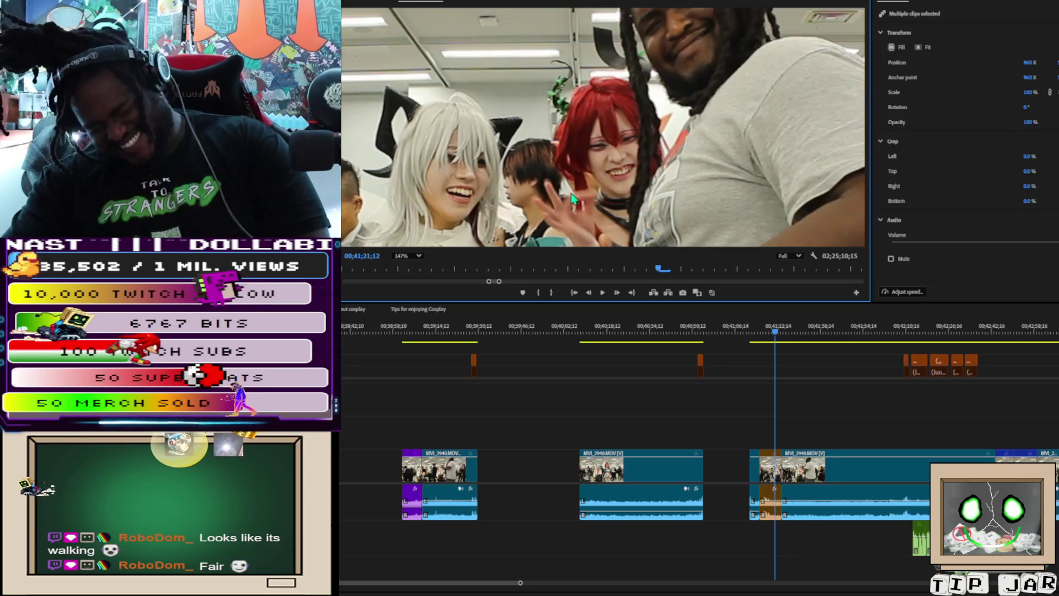
{"action": "scroll", "coordinate": [656, 91], "scroll_direction": "down", "scroll_amount": 3}
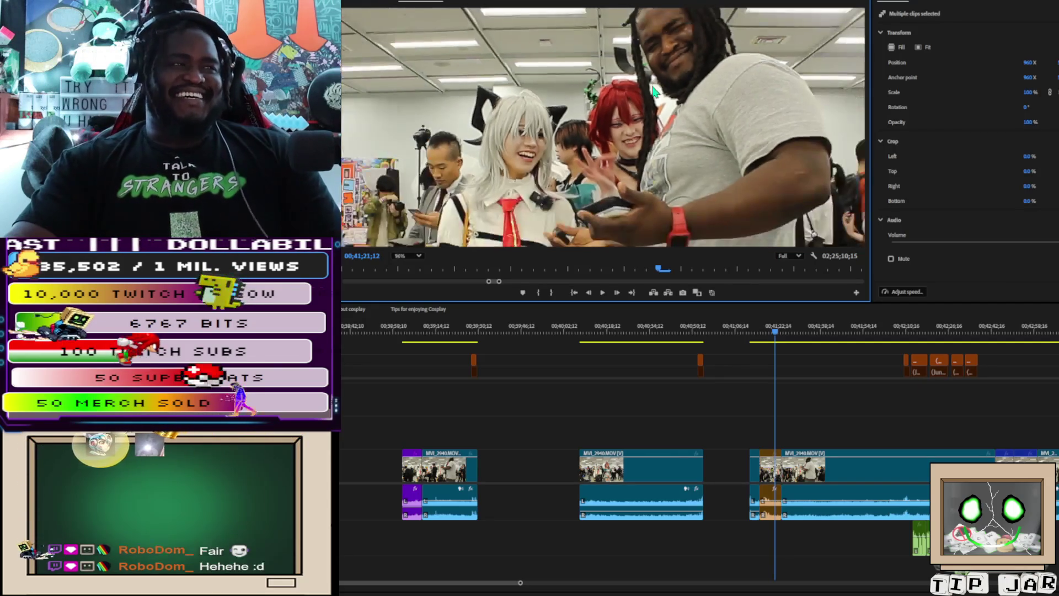
{"action": "scroll", "coordinate": [648, 102], "scroll_direction": "down", "scroll_amount": 4}
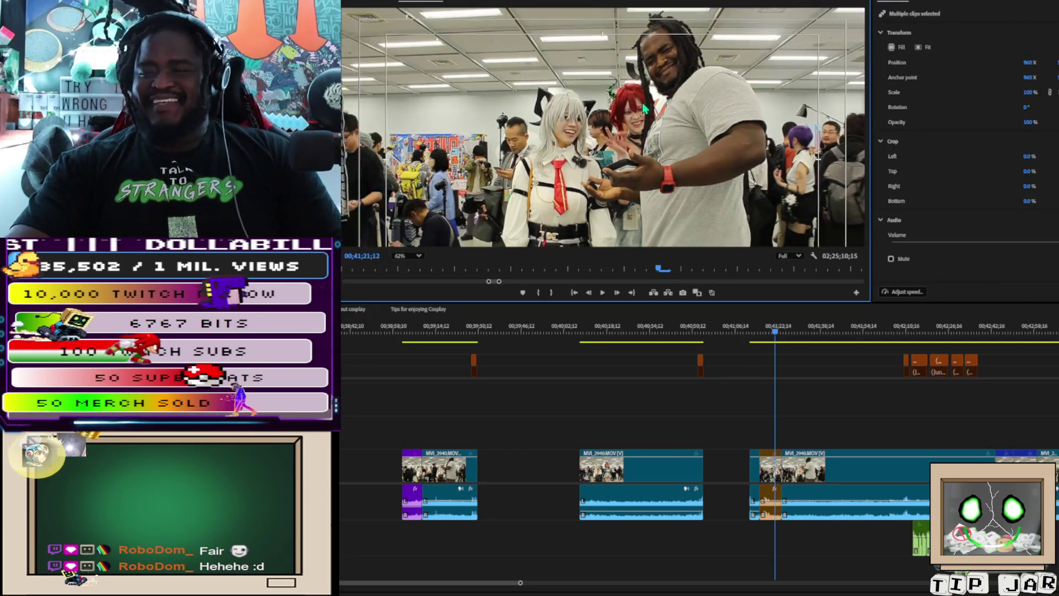
{"action": "scroll", "coordinate": [639, 123], "scroll_direction": "up", "scroll_amount": 1}
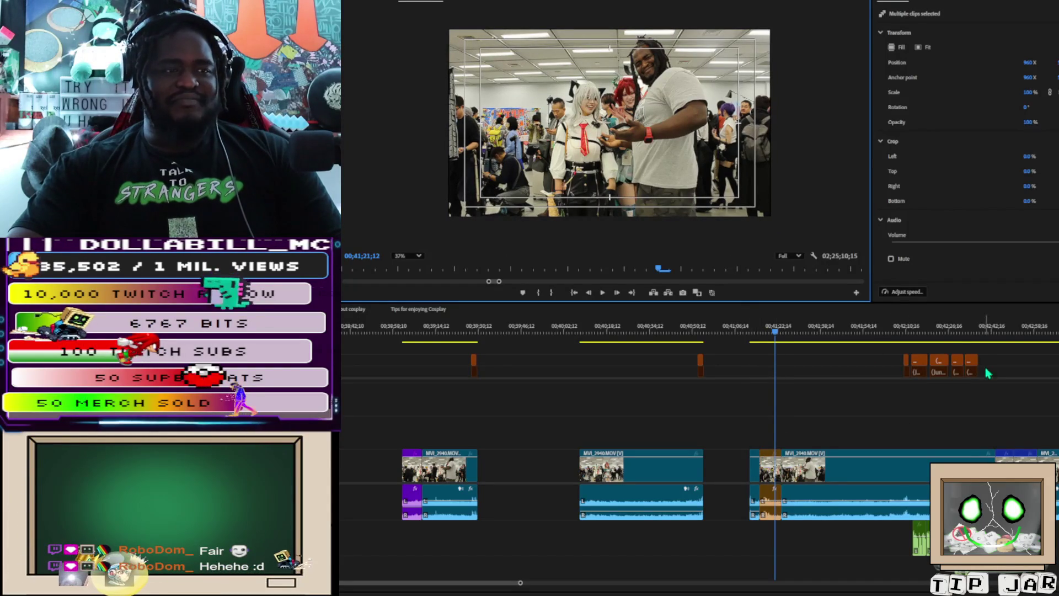
{"action": "left_click", "coordinate": [907, 329]}
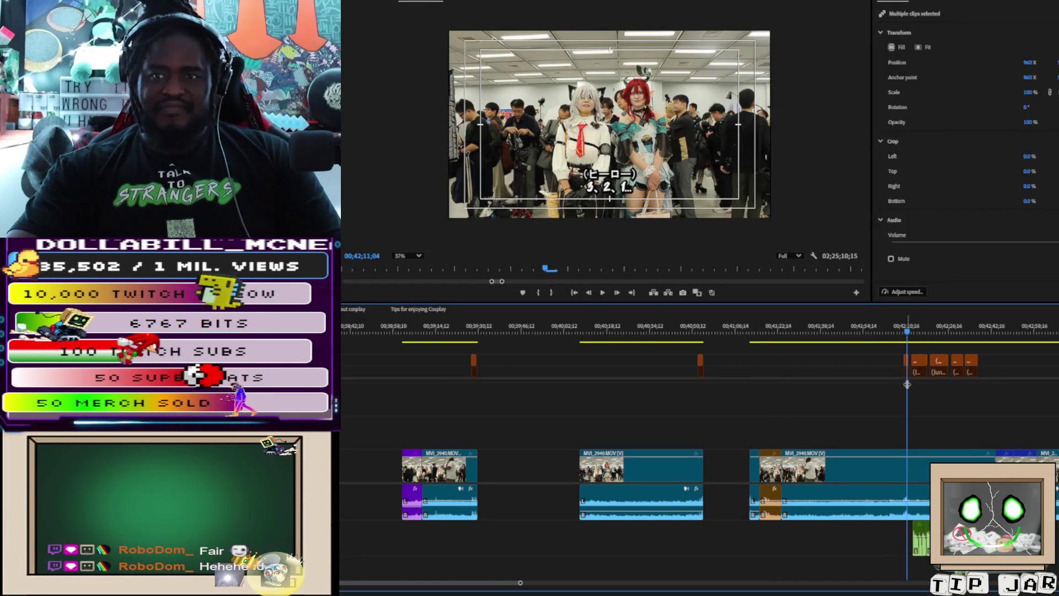
Step: Split the interview clip at about 00;42;11 and 00;42;38, the section's start and end
{"action": "scroll", "coordinate": [910, 403], "scroll_direction": "up", "scroll_amount": 4}
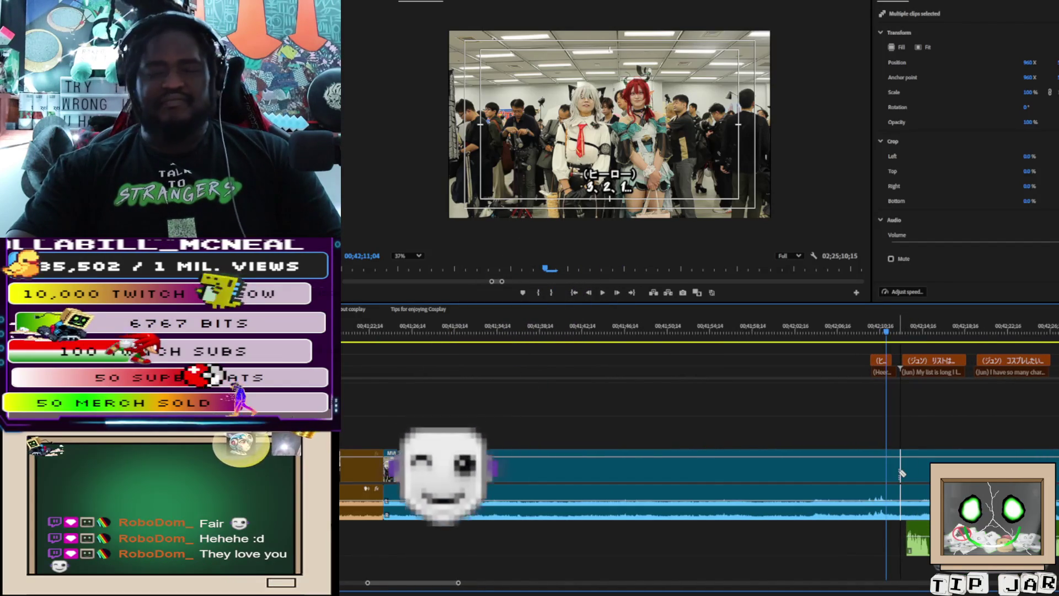
{"action": "left_click", "coordinate": [901, 473]}
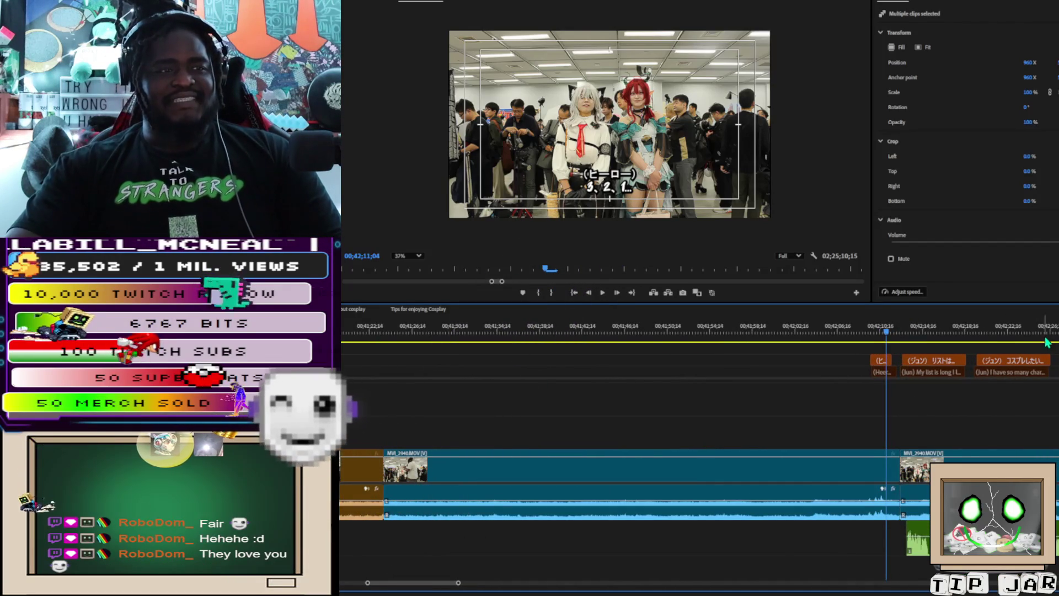
{"action": "scroll", "coordinate": [1042, 341], "scroll_direction": "right", "scroll_amount": 5}
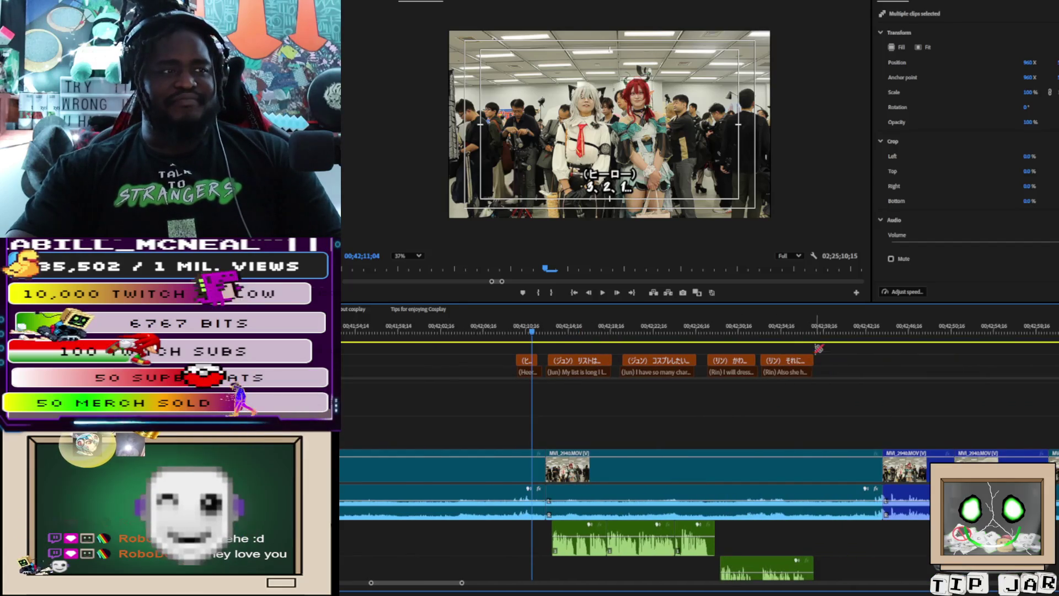
{"action": "left_click", "coordinate": [815, 329]}
{"action": "left_click", "coordinate": [816, 330]}
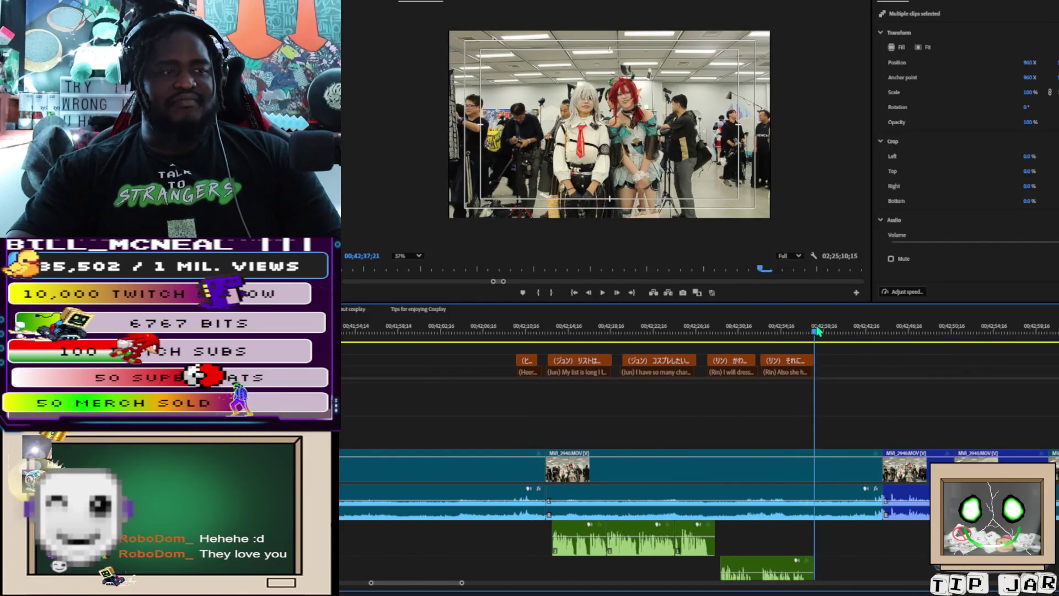
{"action": "left_click", "coordinate": [822, 490]}
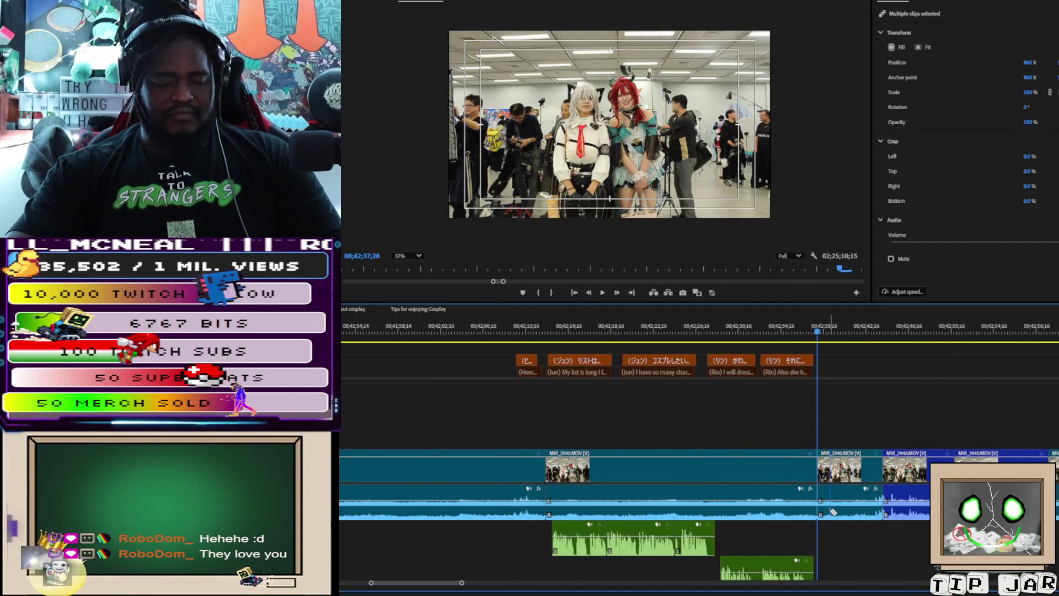
Step: Play the captioned section through to check its captions and end point
{"action": "left_click", "coordinate": [548, 327]}
{"action": "key", "text": "space"}
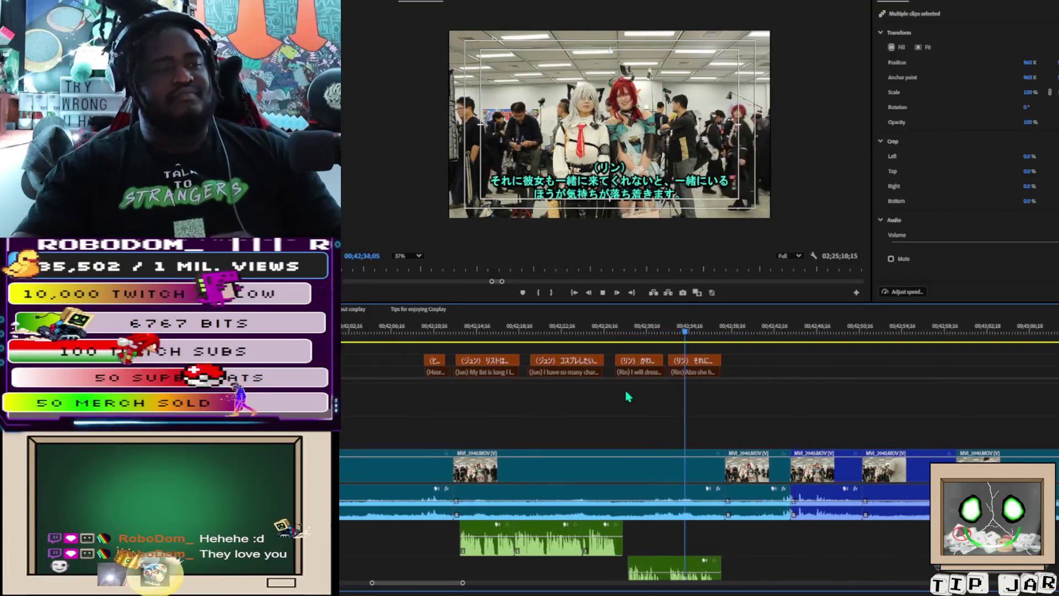
{"action": "left_click", "coordinate": [650, 507]}
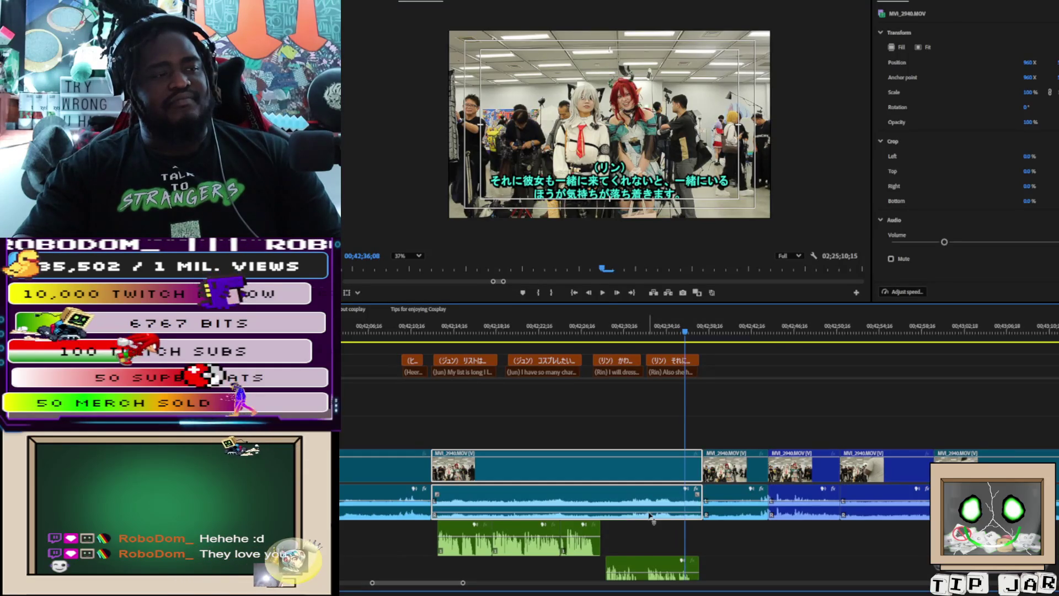
{"action": "key", "text": "space"}
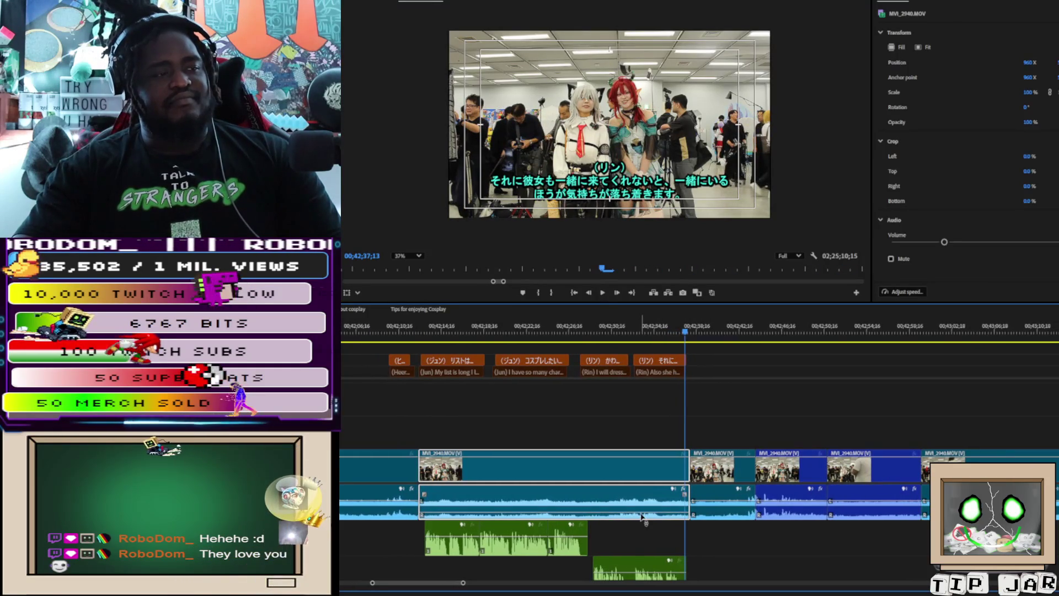
{"action": "left_click", "coordinate": [649, 340]}
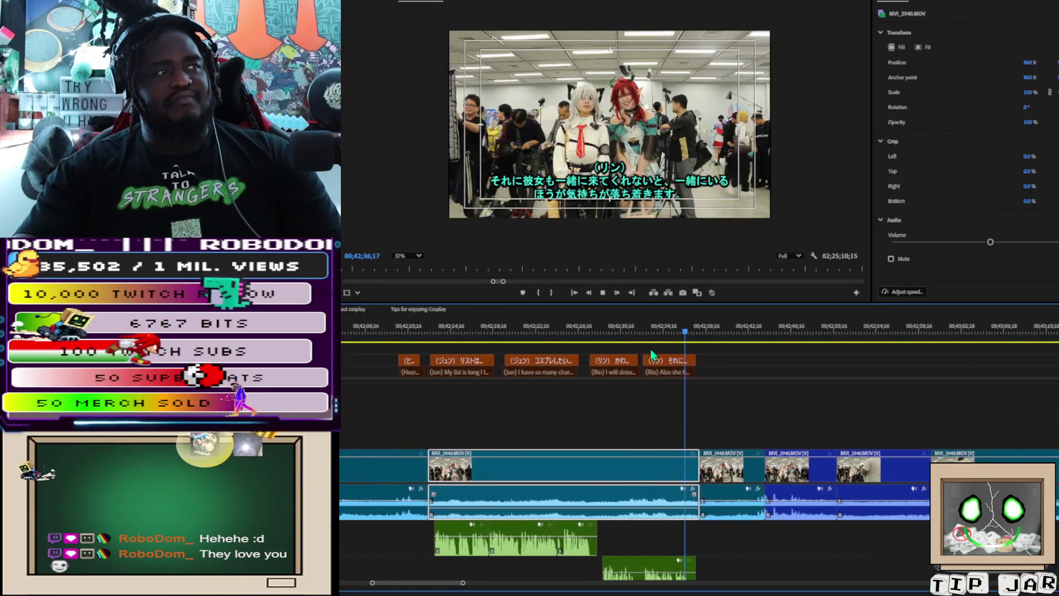
{"action": "key", "text": "space"}
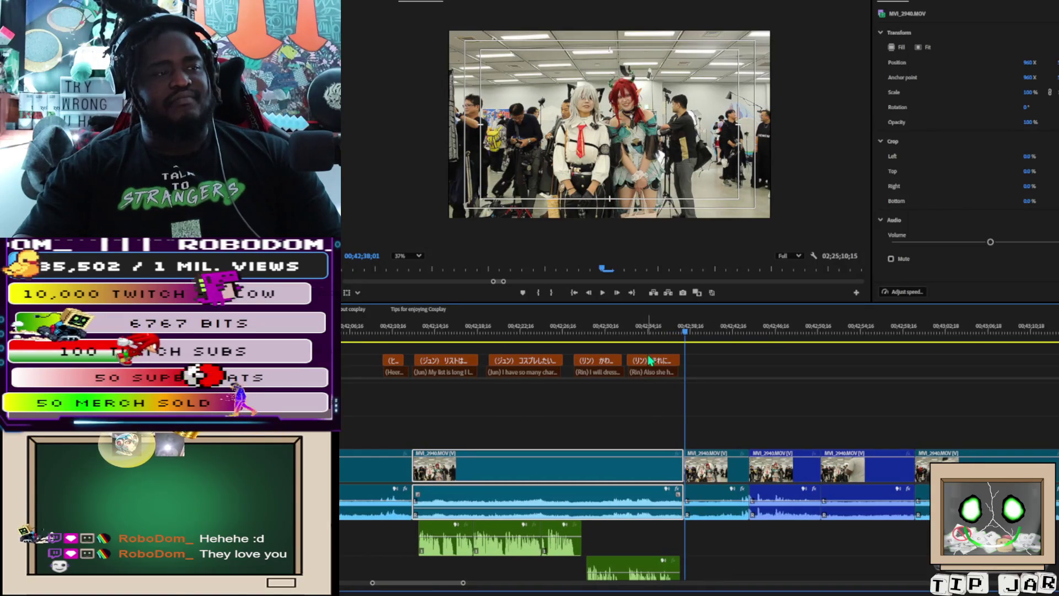
Step: Remove the section's clips, captions and audio together, then zoom the timeline out
{"action": "mouse_move", "coordinate": [432, 349]}
{"action": "left_mouse_down"}
{"action": "mouse_move", "coordinate": [673, 481]}
{"action": "mouse_move", "coordinate": [658, 483]}
{"action": "left_mouse_up"}
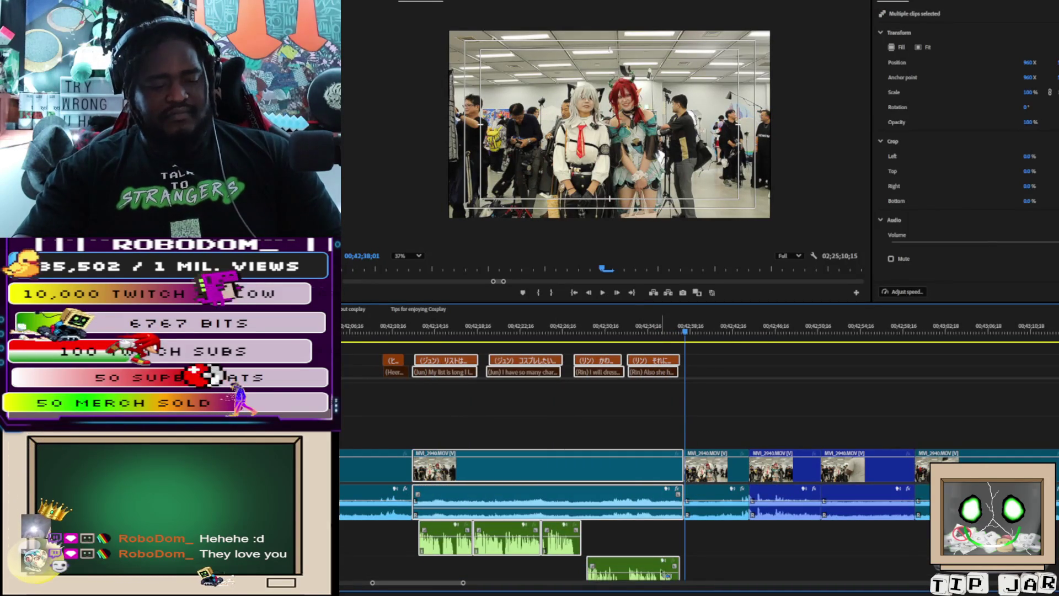
{"action": "key", "text": "Delete"}
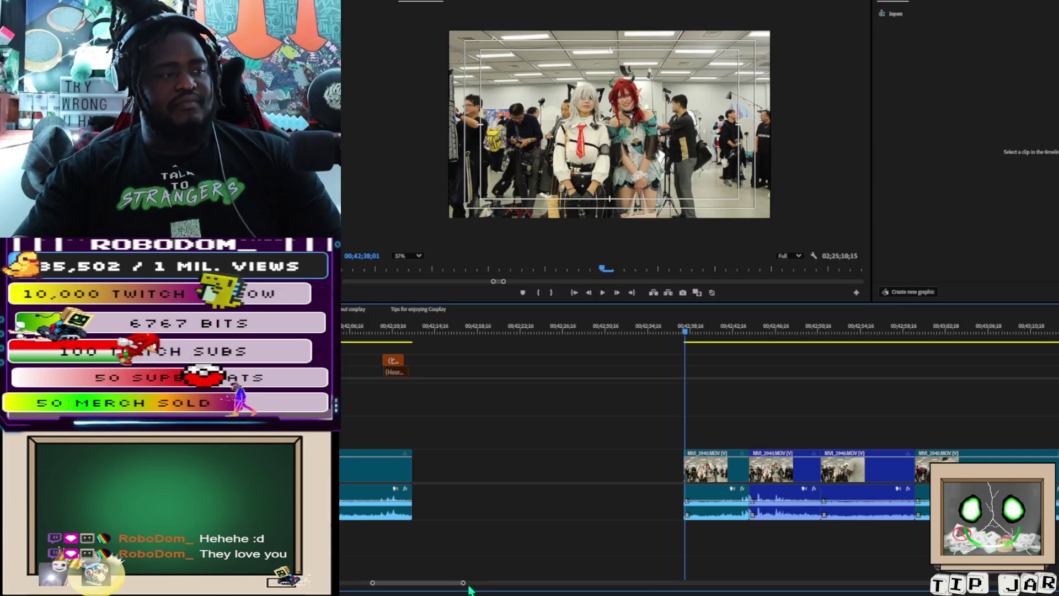
{"action": "left_click_drag", "start_coordinate": [466, 582], "coordinate": [673, 583]}
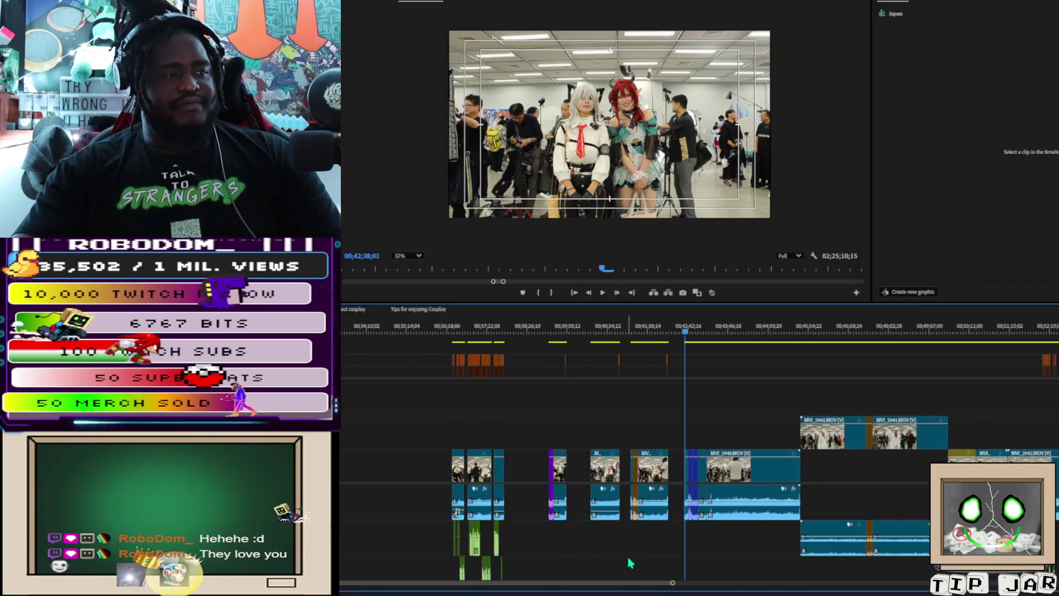
Step: Paste the removed section at 00;38;01;18 and cut the short clip near 00;42 out of its spot
{"action": "left_click", "coordinate": [511, 332]}
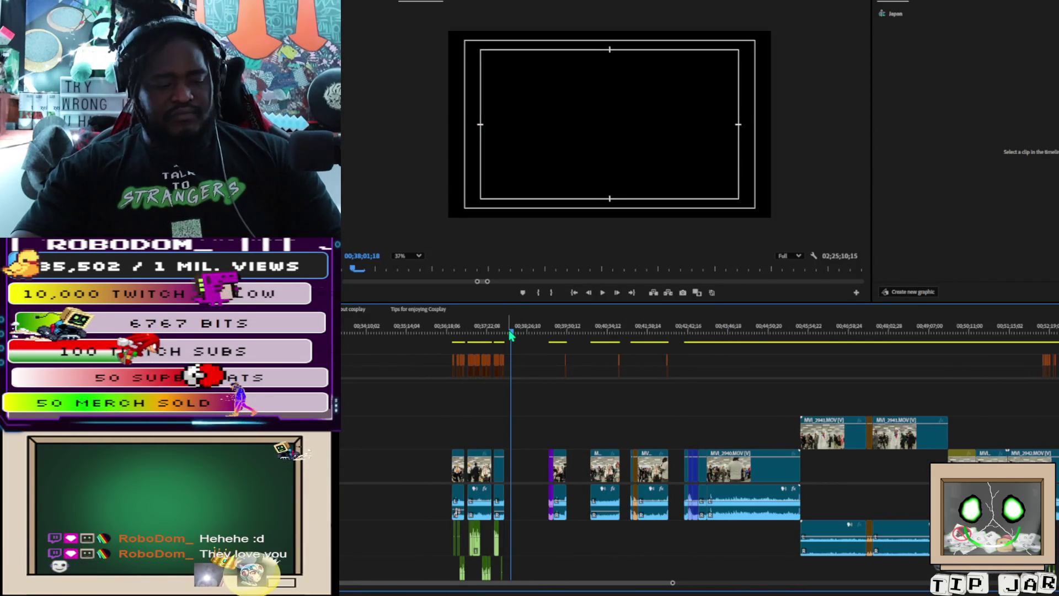
{"action": "key", "text": "ctrl+v"}
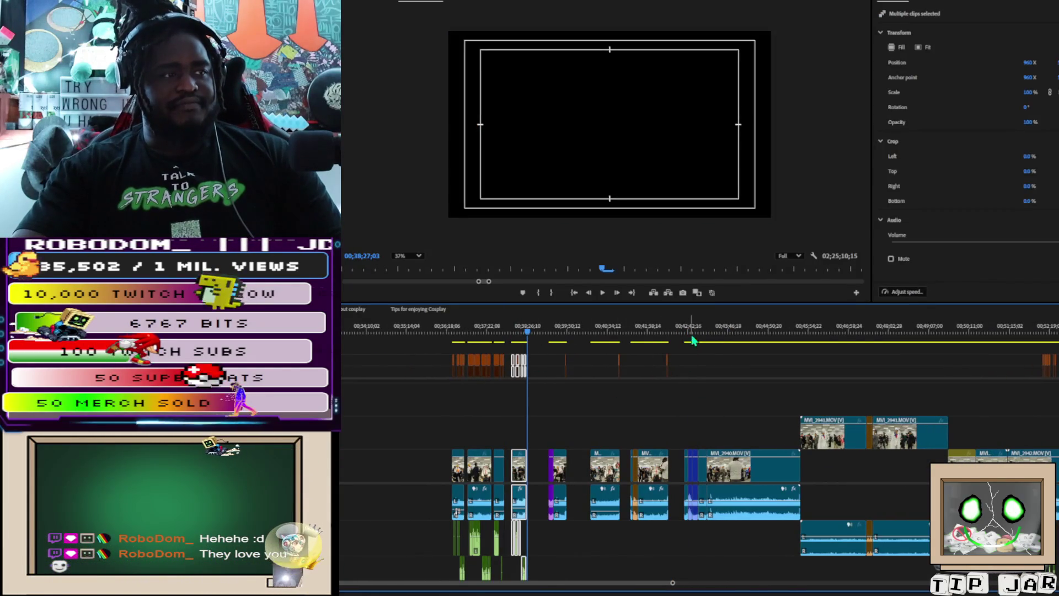
{"action": "left_click", "coordinate": [690, 445]}
{"action": "left_click_drag", "start_coordinate": [689, 431], "coordinate": [696, 472]}
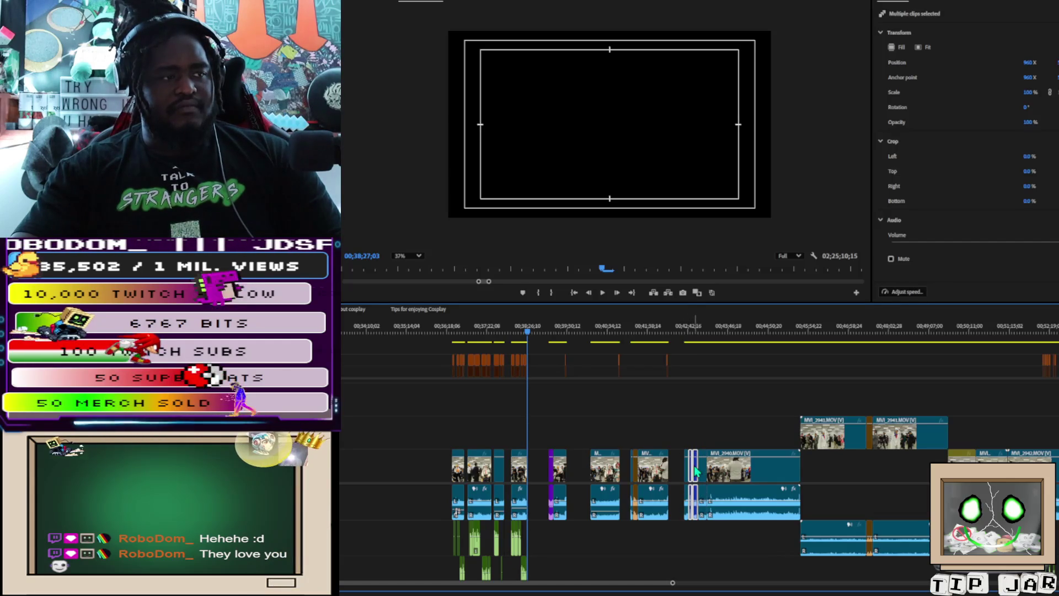
{"action": "key", "text": "Delete"}
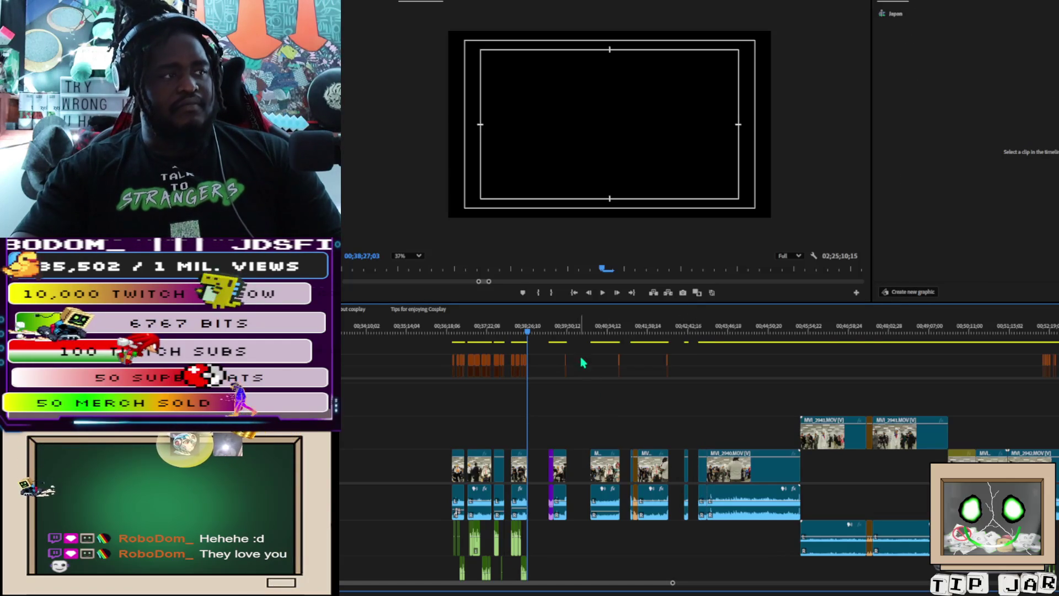
Step: Paste the short clip at 00;38;33;13, right after the pasted section
{"action": "left_click", "coordinate": [529, 328]}
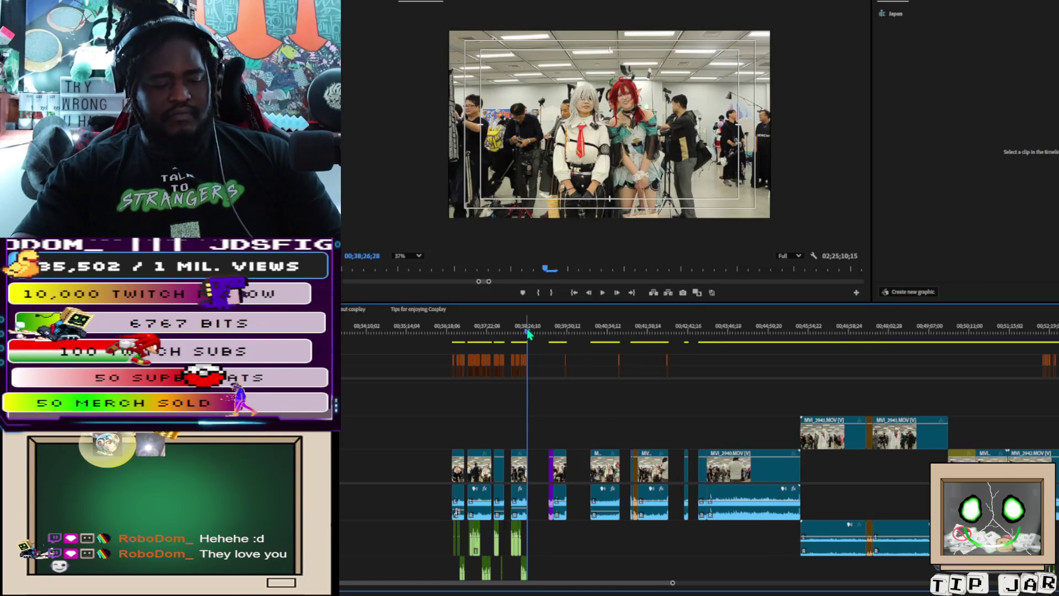
{"action": "left_click_drag", "start_coordinate": [528, 332], "coordinate": [533, 334]}
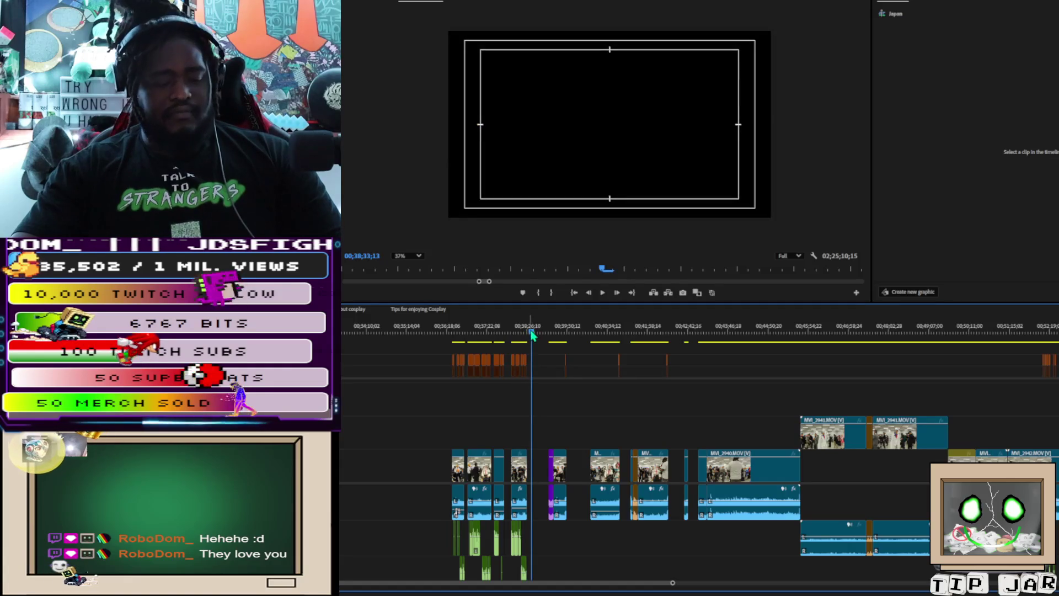
{"action": "key", "text": "ctrl+v"}
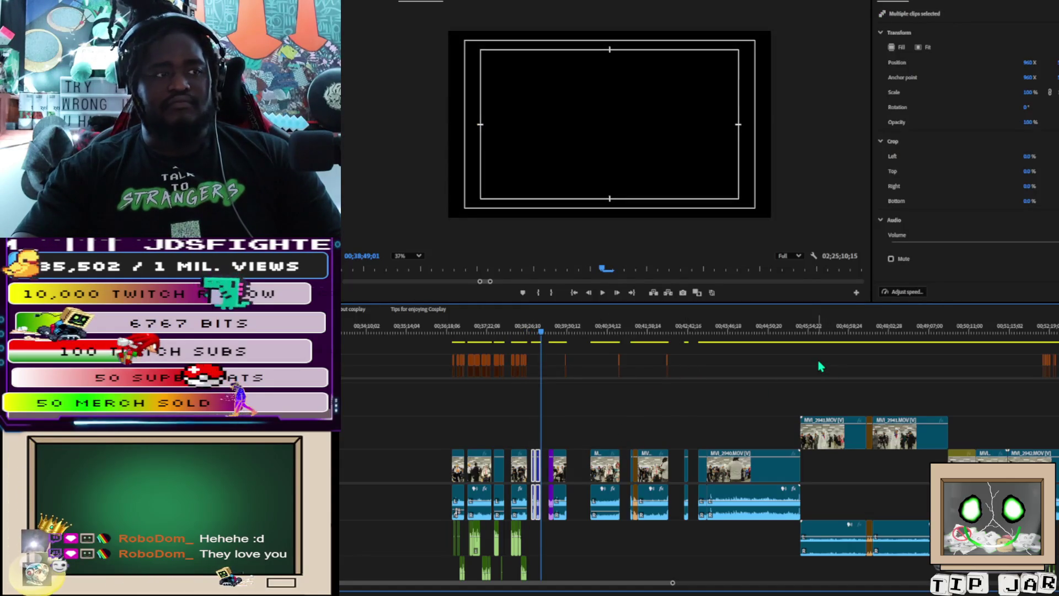
{"action": "scroll", "coordinate": [825, 393], "scroll_direction": "down", "scroll_amount": 2}
{"action": "mouse_move", "coordinate": [785, 331]}
{"action": "left_mouse_down"}
{"action": "mouse_move", "coordinate": [835, 353]}
{"action": "mouse_move", "coordinate": [817, 356]}
{"action": "left_mouse_up"}
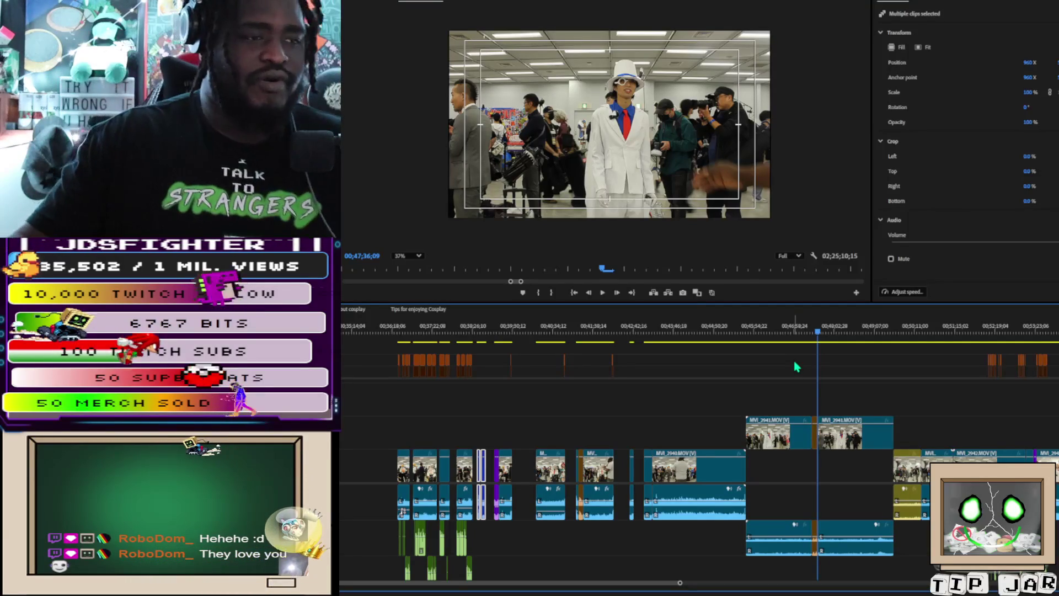
{"action": "mouse_move", "coordinate": [819, 339]}
{"action": "left_mouse_down"}
{"action": "mouse_move", "coordinate": [801, 342]}
{"action": "mouse_move", "coordinate": [861, 349]}
{"action": "mouse_move", "coordinate": [813, 345]}
{"action": "left_mouse_up"}
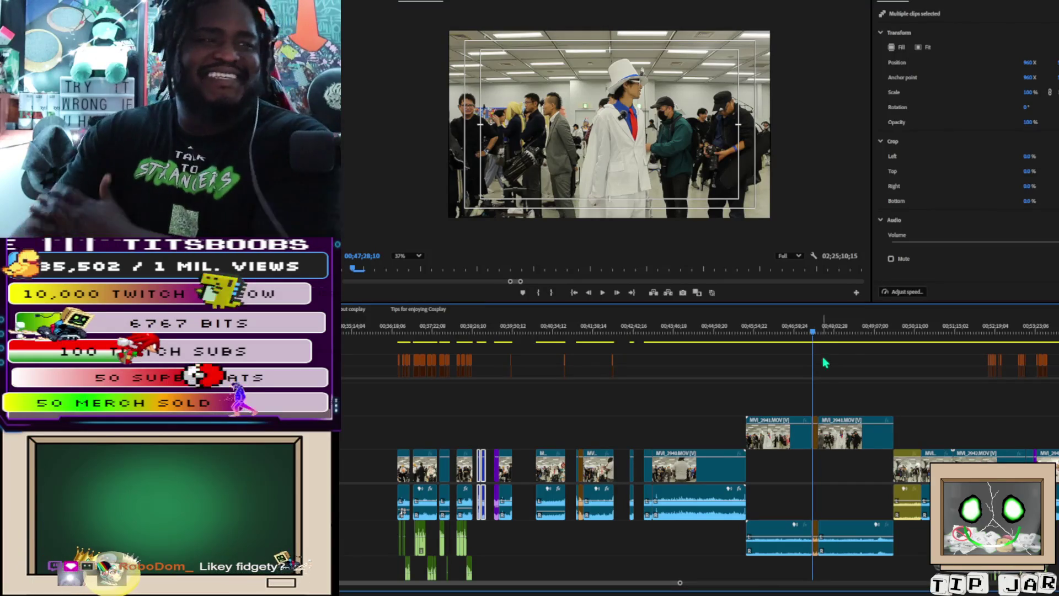
{"action": "scroll", "coordinate": [844, 375], "scroll_direction": "right", "scroll_amount": 5}
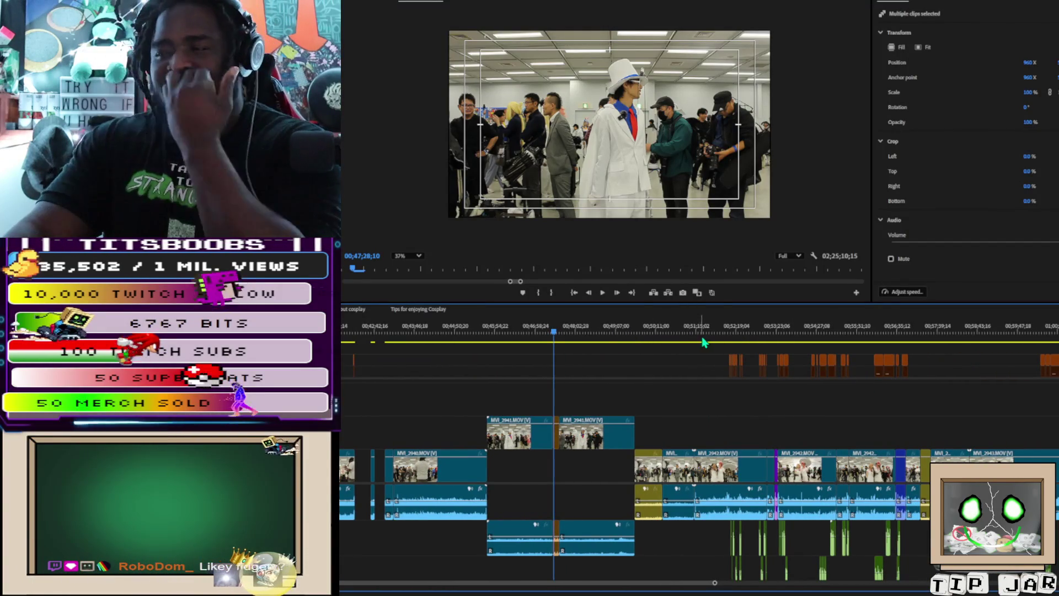
Step: Preview the top-hat cosplayer footage, then jump to the nurse-costumed pair's interview
{"action": "mouse_move", "coordinate": [558, 334]}
{"action": "left_mouse_down"}
{"action": "mouse_move", "coordinate": [596, 342]}
{"action": "mouse_move", "coordinate": [494, 350]}
{"action": "left_mouse_up"}
{"action": "scroll", "coordinate": [626, 136], "scroll_direction": "up", "scroll_amount": 2}
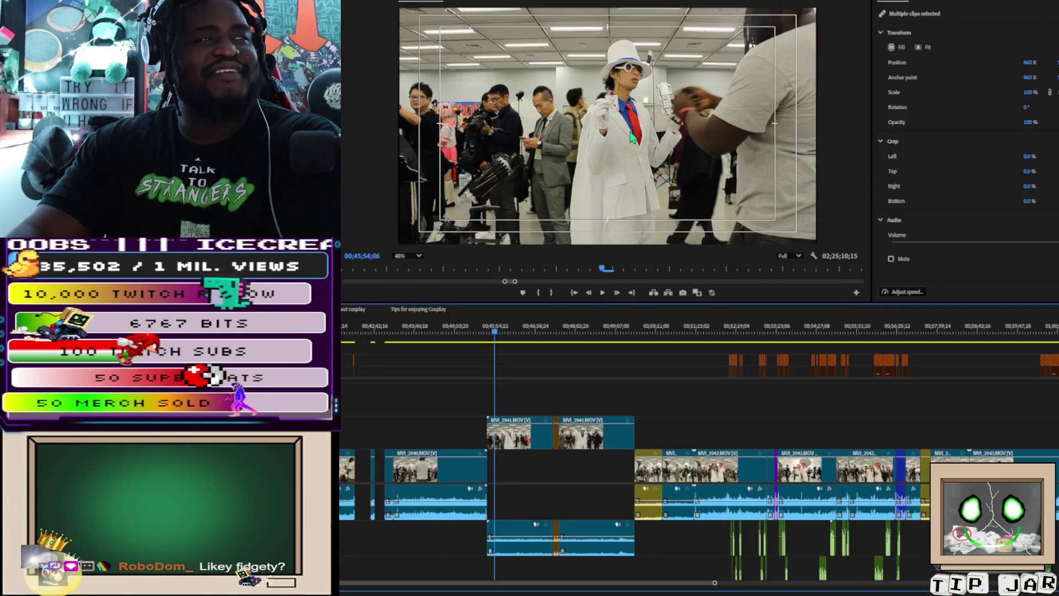
{"action": "scroll", "coordinate": [626, 136], "scroll_direction": "up", "scroll_amount": 1}
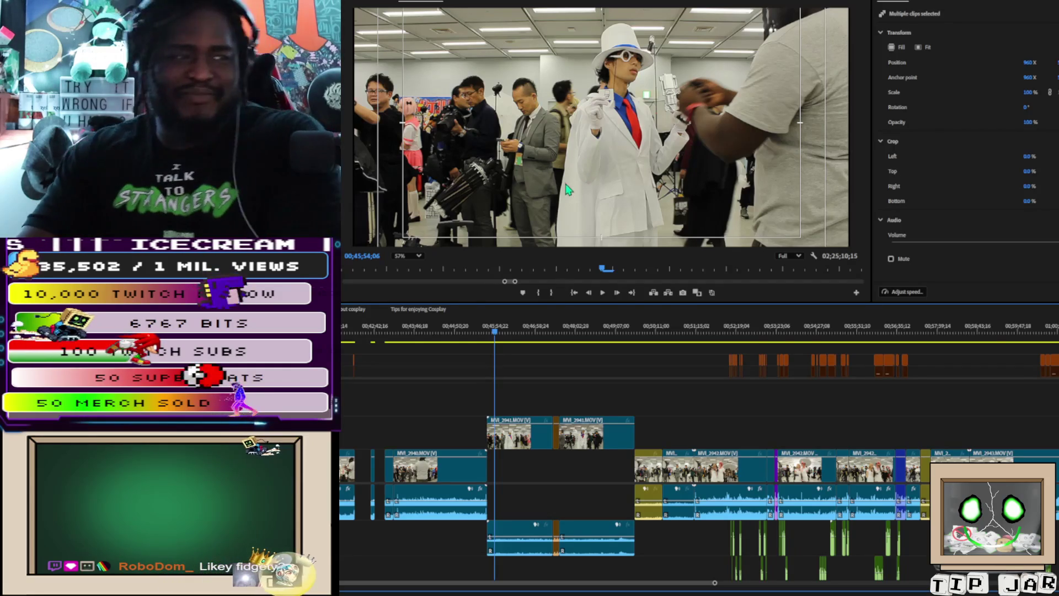
{"action": "left_click", "coordinate": [728, 329]}
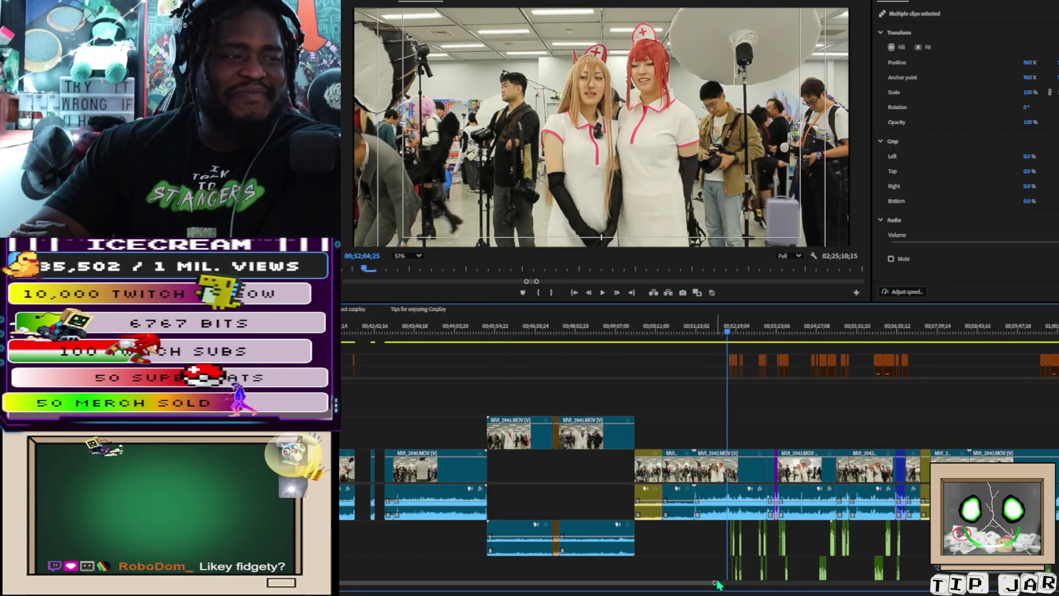
{"action": "scroll", "coordinate": [716, 583], "scroll_direction": "up", "scroll_amount": 5}
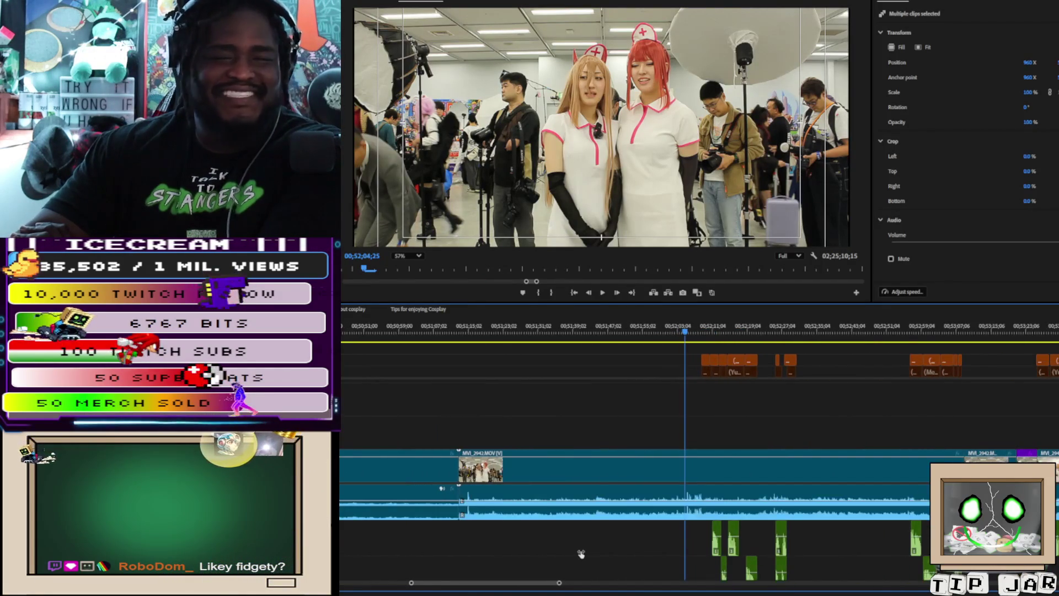
{"action": "scroll", "coordinate": [581, 553], "scroll_direction": "down", "scroll_amount": 2}
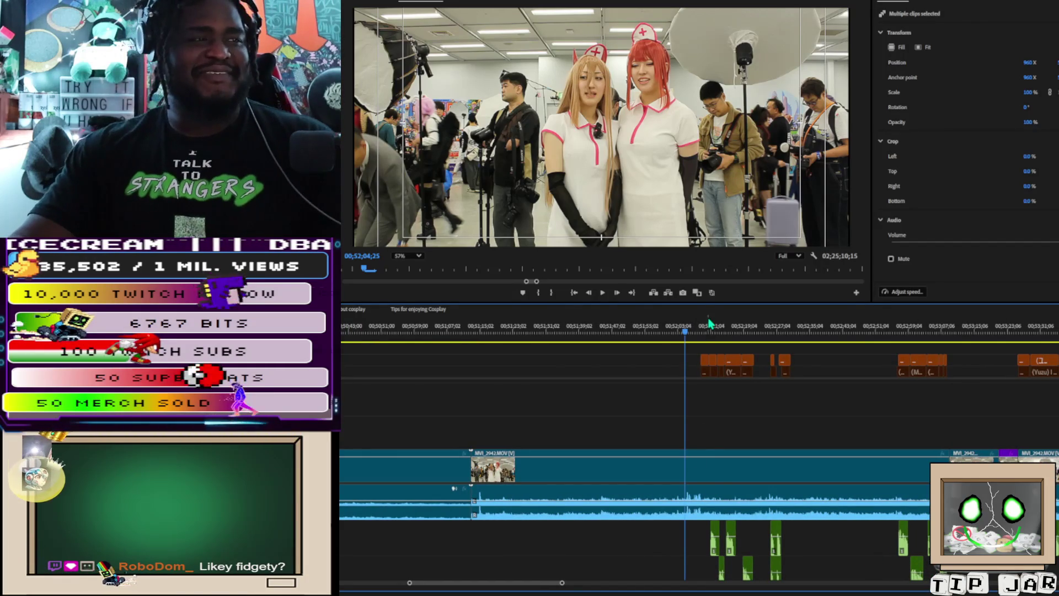
Step: Play until the caption "(ユズ) 名前はユズです。" appears, then zoom the timeline in
{"action": "key", "text": "space"}
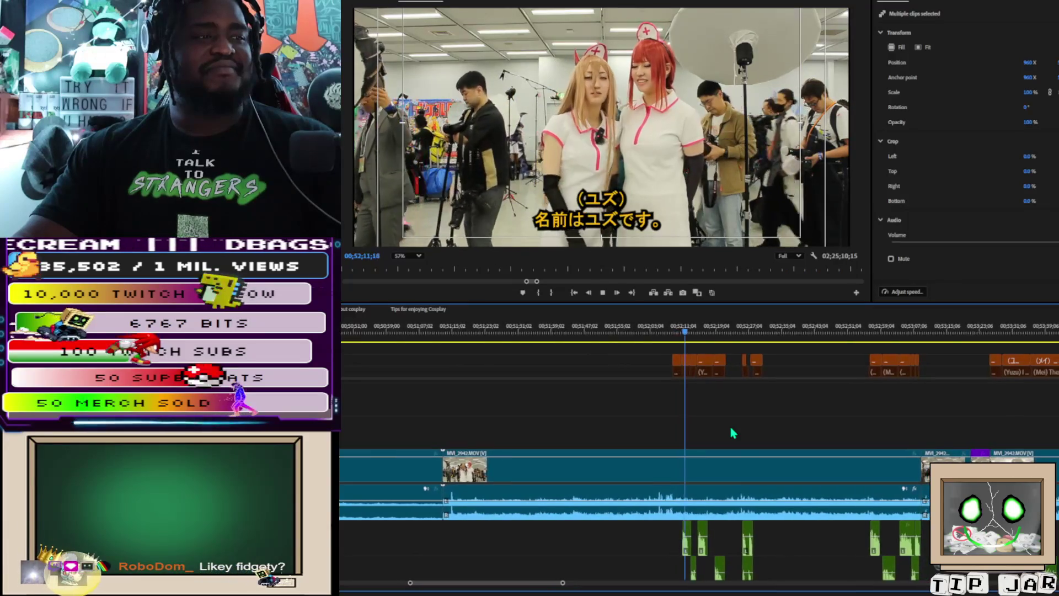
{"action": "key", "text": "space"}
{"action": "scroll", "coordinate": [662, 406], "scroll_direction": "up", "scroll_amount": 2}
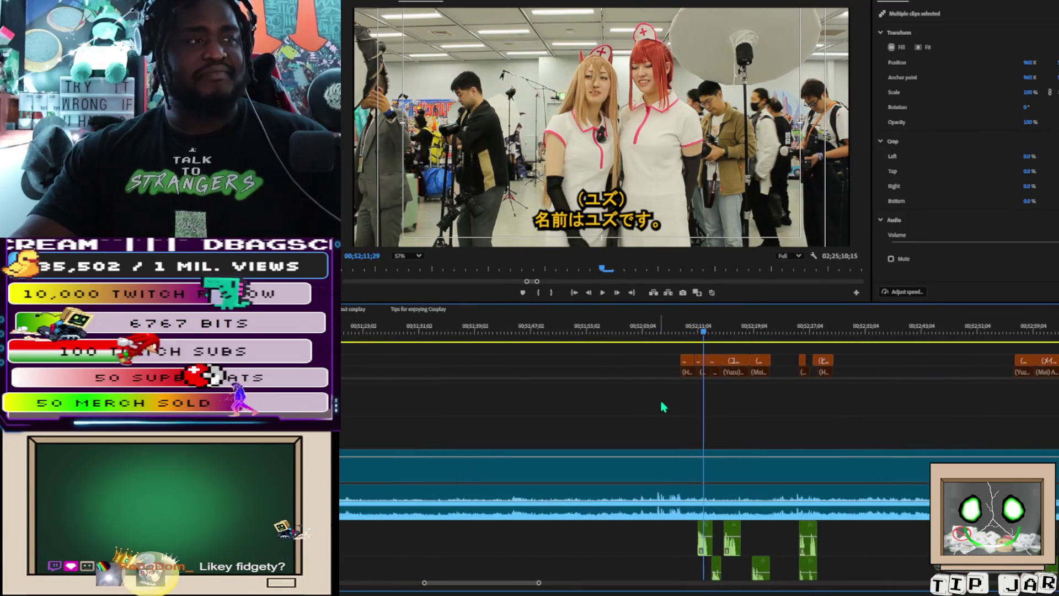
{"action": "scroll", "coordinate": [683, 425], "scroll_direction": "up", "scroll_amount": 3}
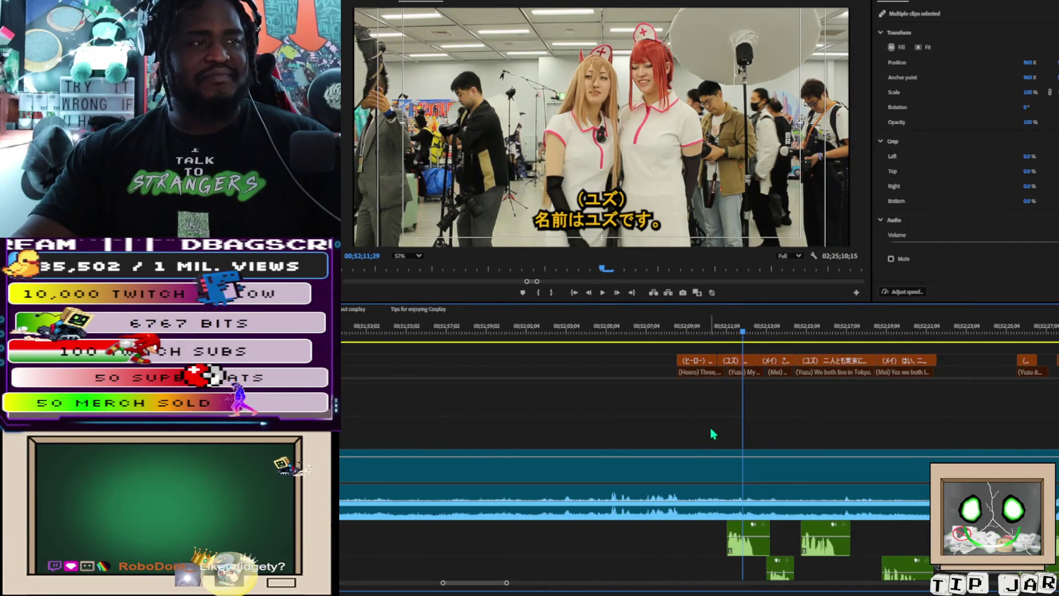
Step: Delete the Hero's first caption clip, then restore it with undo
{"action": "left_click", "coordinate": [707, 372]}
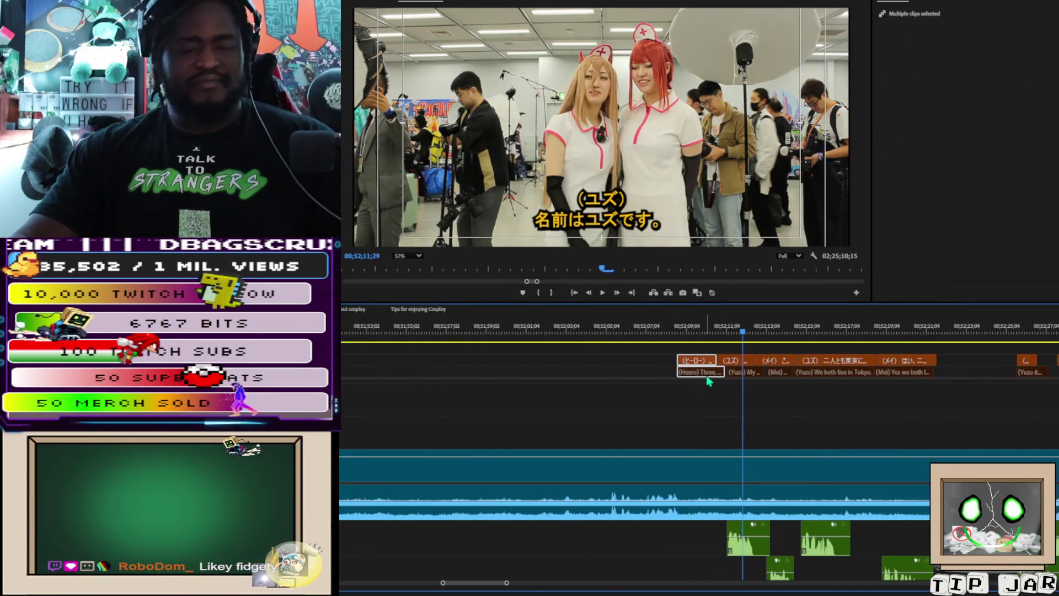
{"action": "key", "text": "Delete"}
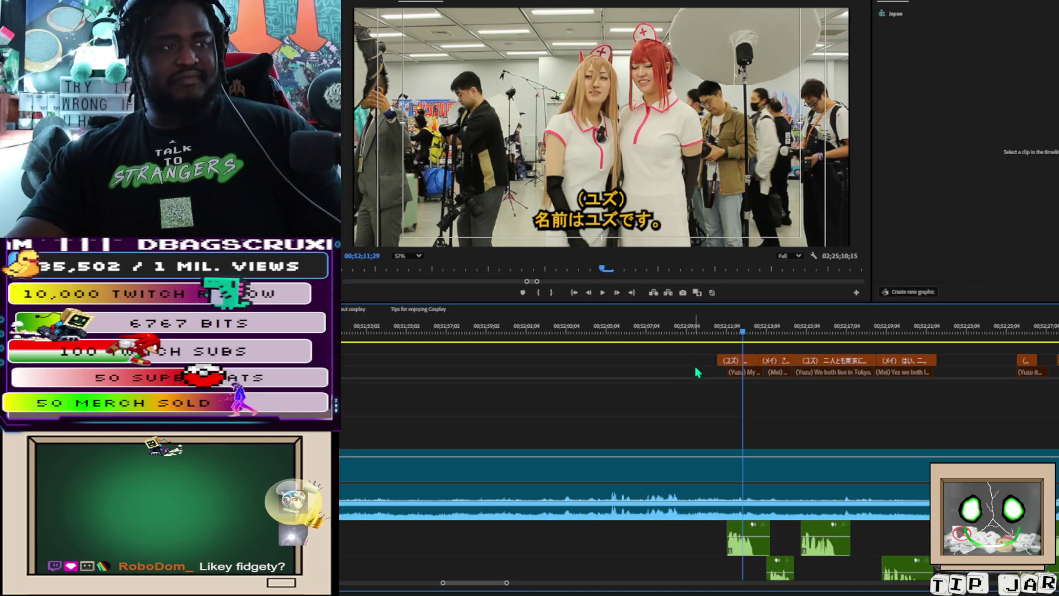
{"action": "key", "text": "ctrl+z"}
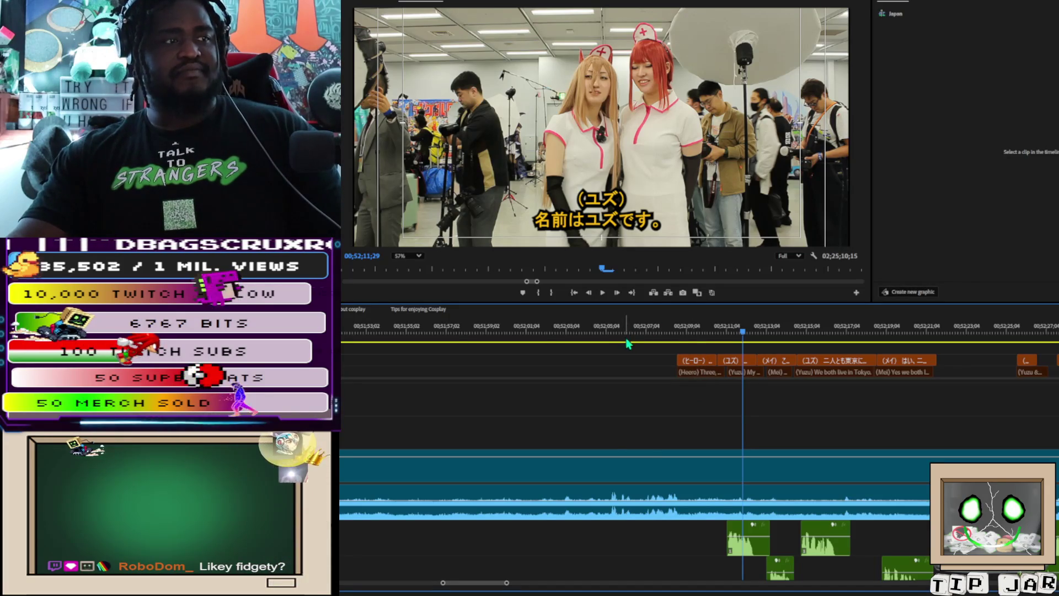
{"action": "left_click_drag", "start_coordinate": [698, 373], "coordinate": [697, 377]}
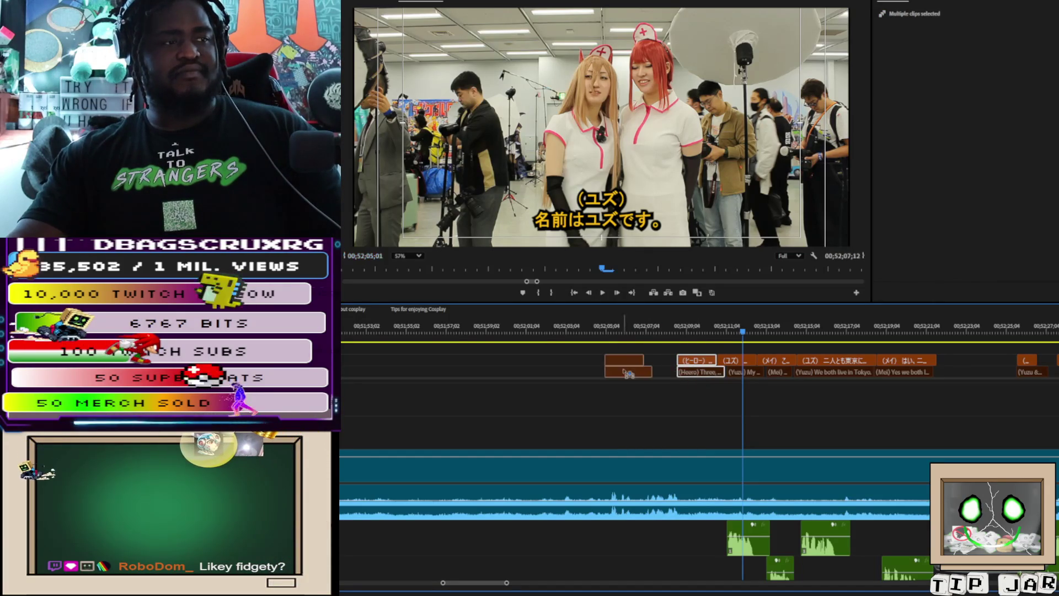
Step: Razor-cut the interview clip at 00;52;09;10, where the Hero's first caption ends, and play from the cut
{"action": "left_click", "coordinate": [692, 343]}
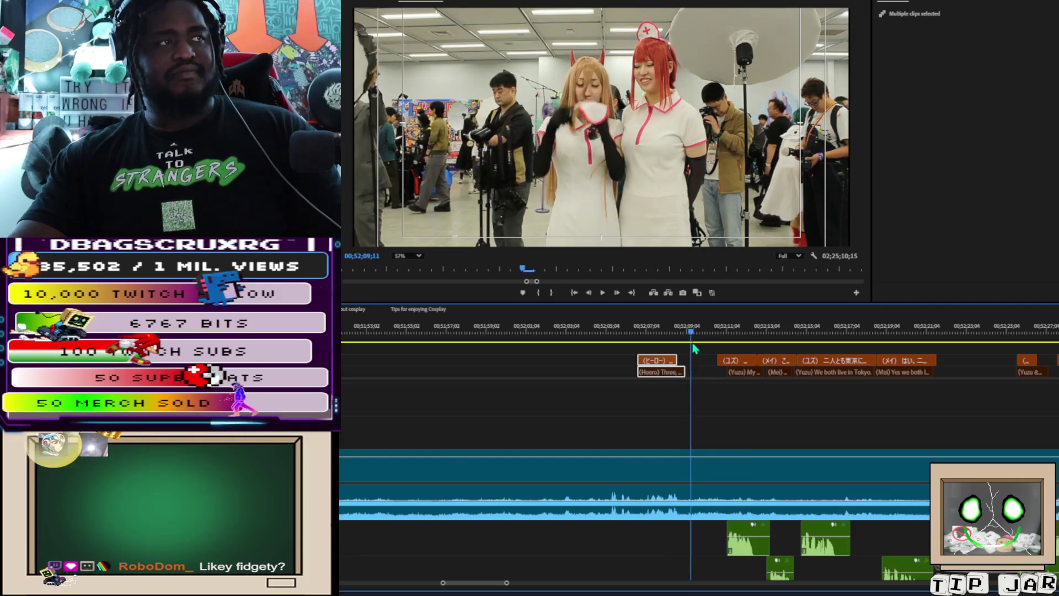
{"action": "mouse_move", "coordinate": [692, 343]}
{"action": "left_mouse_down"}
{"action": "mouse_move", "coordinate": [669, 346]}
{"action": "mouse_move", "coordinate": [691, 348]}
{"action": "left_mouse_up"}
{"action": "key", "text": "c"}
{"action": "left_click", "coordinate": [691, 492]}
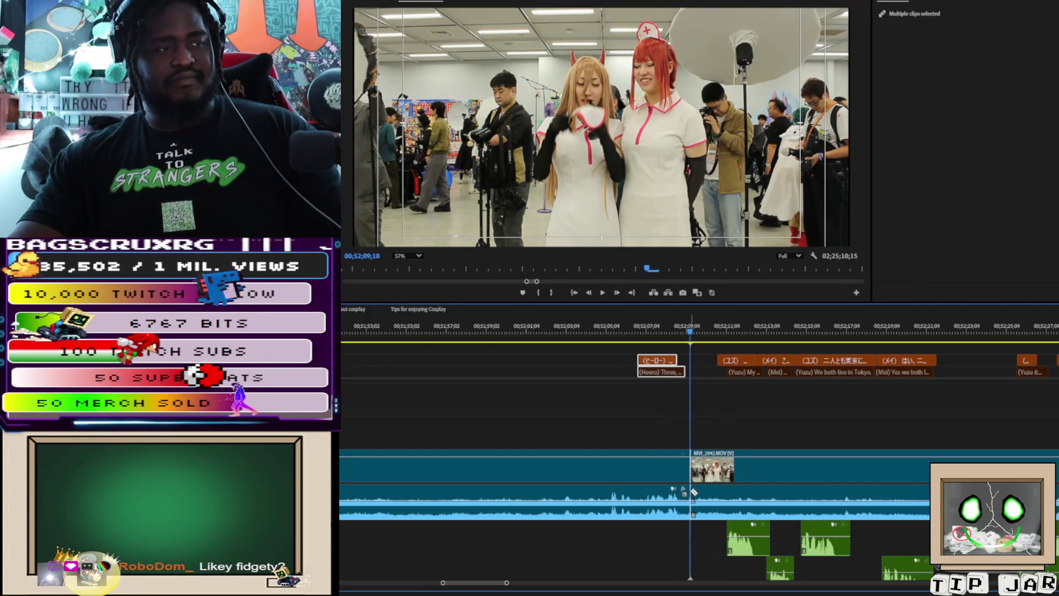
{"action": "key", "text": "space"}
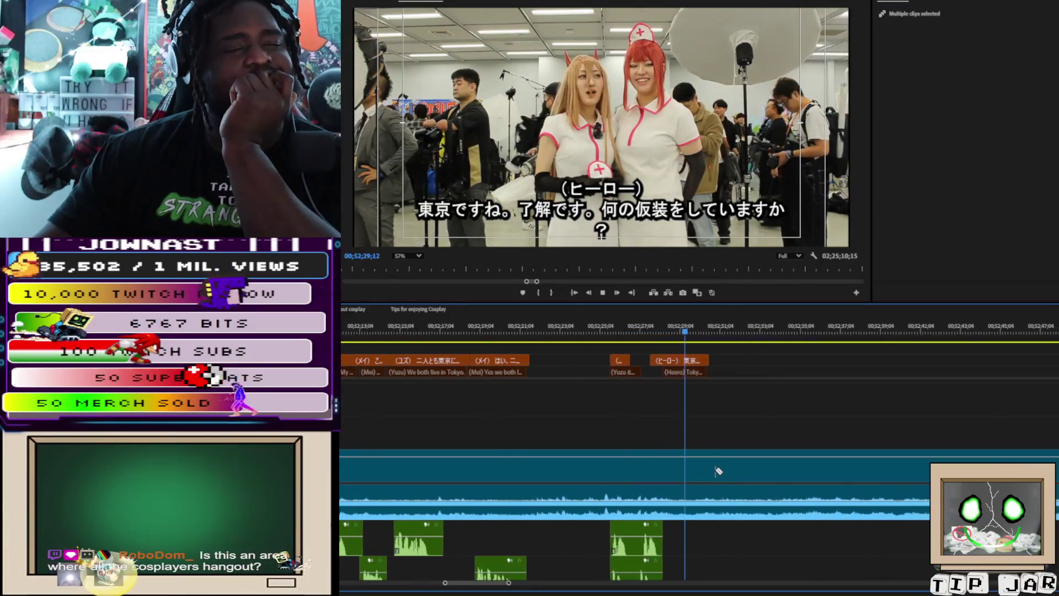
Step: Stop at 00;52;31;11, after the Hero's Tokyo caption, and razor-cut the interview clip there
{"action": "key", "text": "space"}
{"action": "left_click", "coordinate": [680, 481]}
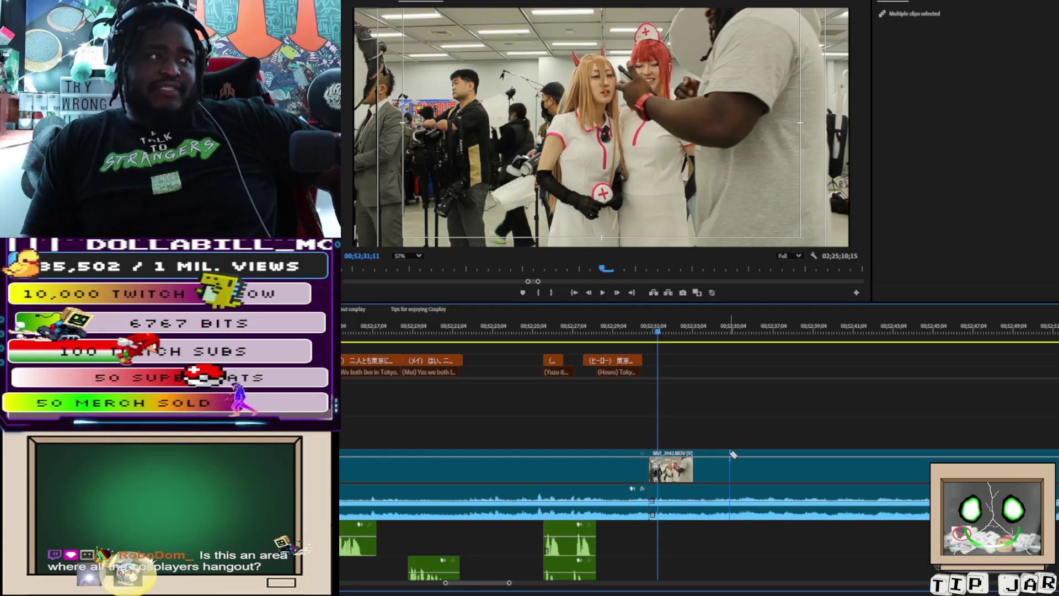
{"action": "scroll", "coordinate": [480, 187], "scroll_direction": "up", "scroll_amount": 2}
{"action": "scroll", "coordinate": [480, 188], "scroll_direction": "up", "scroll_amount": 3}
{"action": "scroll", "coordinate": [510, 172], "scroll_direction": "up", "scroll_amount": 4}
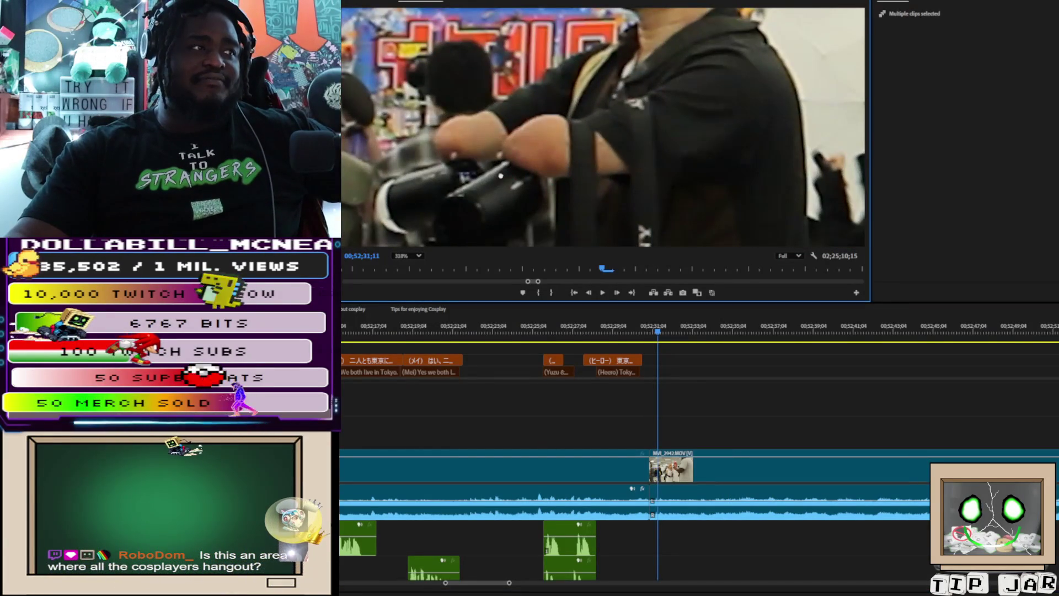
{"action": "scroll", "coordinate": [501, 175], "scroll_direction": "down", "scroll_amount": 2}
{"action": "scroll", "coordinate": [557, 127], "scroll_direction": "down", "scroll_amount": 2}
{"action": "scroll", "coordinate": [576, 156], "scroll_direction": "down", "scroll_amount": 1}
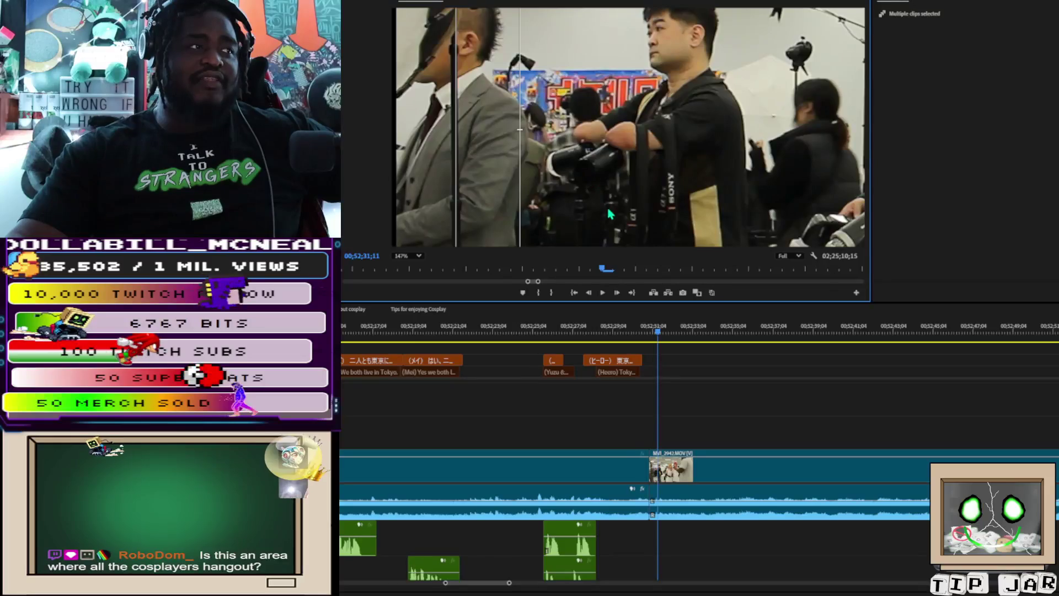
{"action": "scroll", "coordinate": [526, 106], "scroll_direction": "down", "scroll_amount": 3}
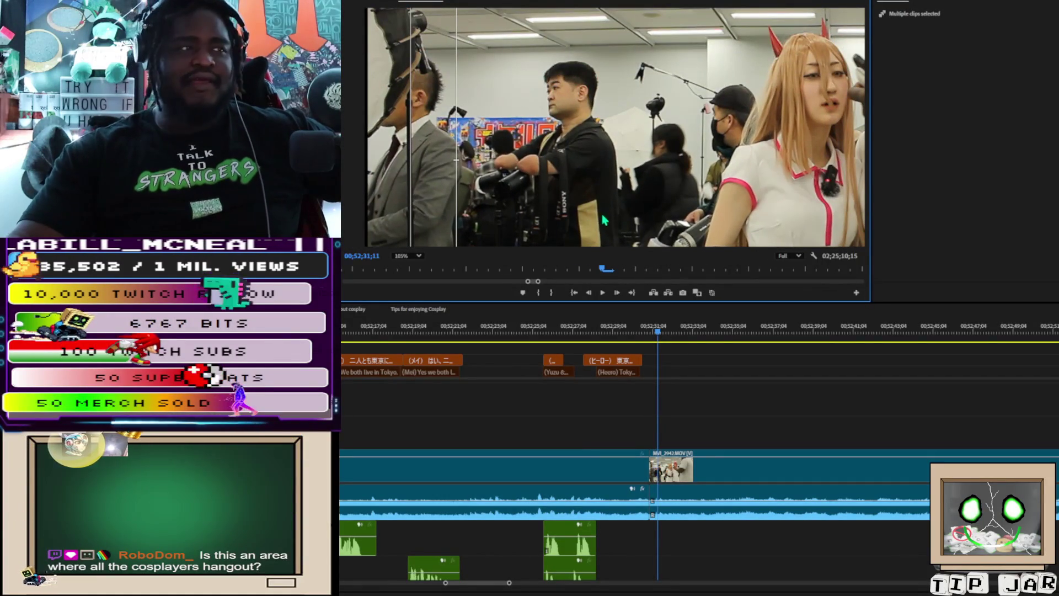
{"action": "scroll", "coordinate": [602, 221], "scroll_direction": "up", "scroll_amount": 5}
{"action": "scroll", "coordinate": [559, 219], "scroll_direction": "up", "scroll_amount": 3}
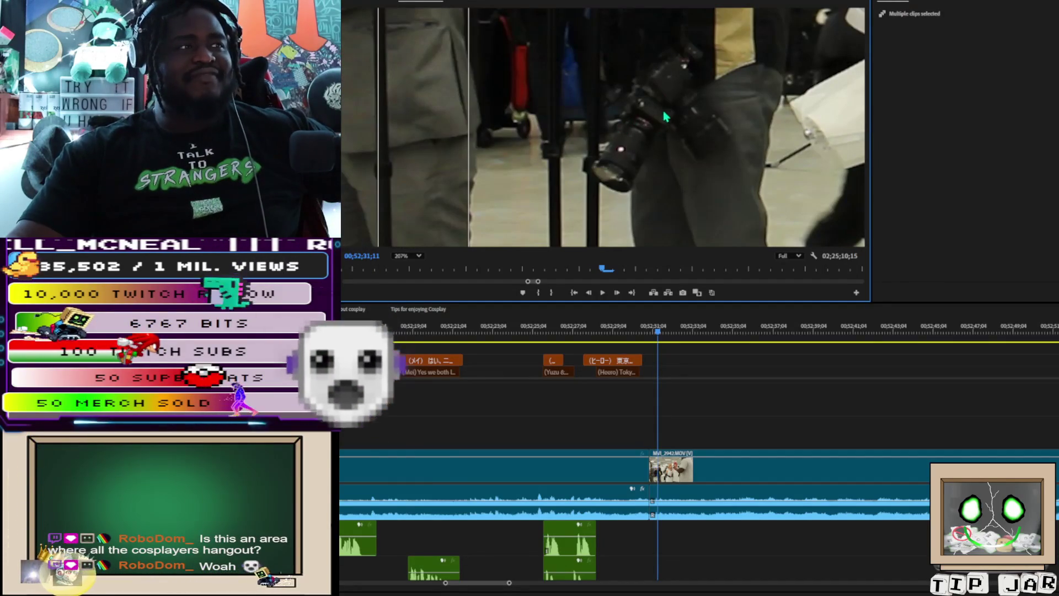
{"action": "scroll", "coordinate": [680, 114], "scroll_direction": "down", "scroll_amount": 2}
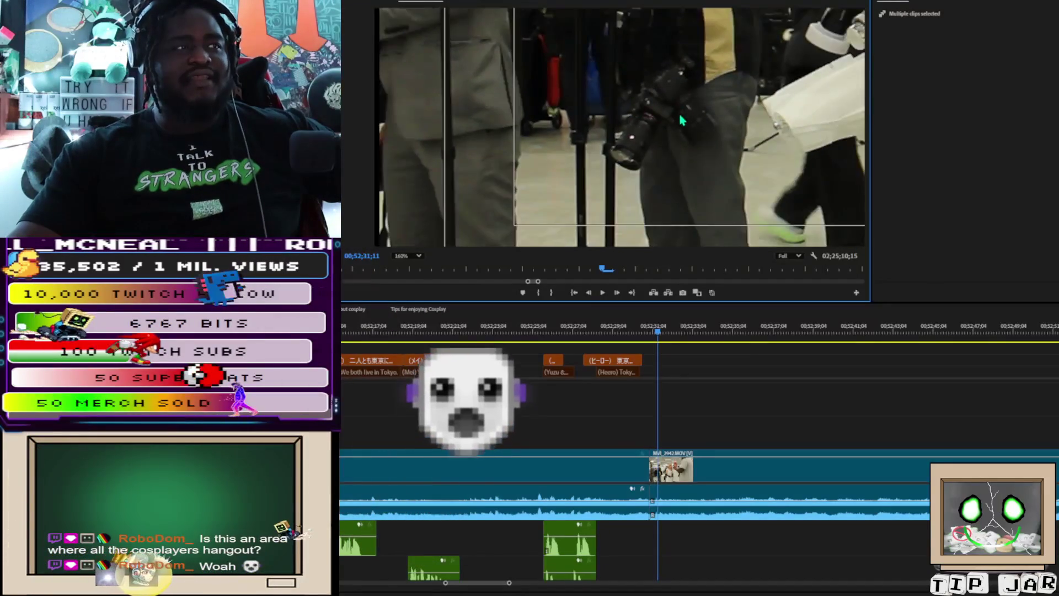
{"action": "scroll", "coordinate": [690, 116], "scroll_direction": "down", "scroll_amount": 2}
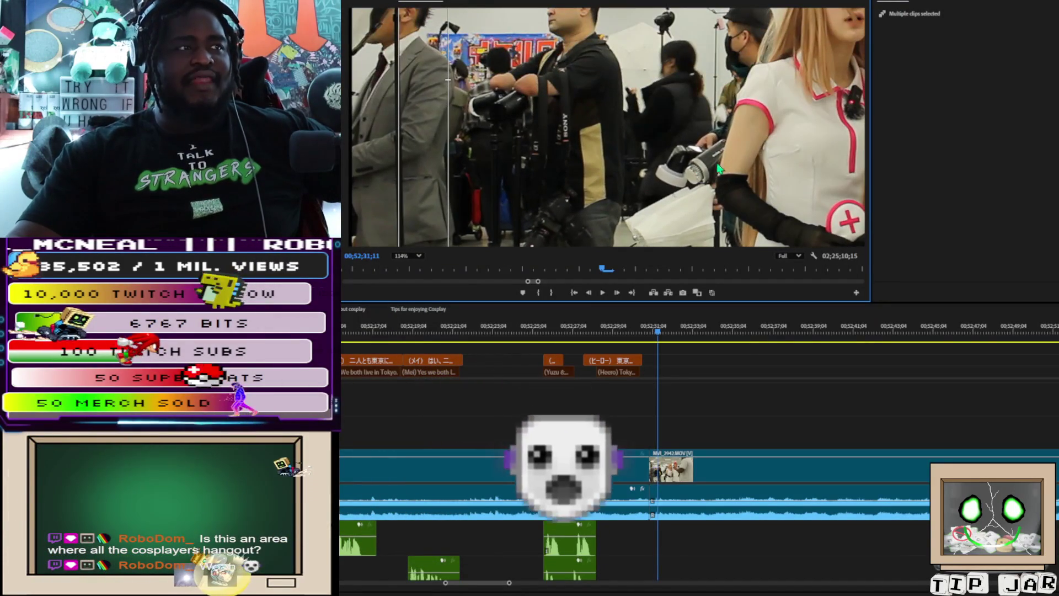
{"action": "scroll", "coordinate": [695, 168], "scroll_direction": "down", "scroll_amount": 2}
{"action": "scroll", "coordinate": [660, 169], "scroll_direction": "up", "scroll_amount": 1}
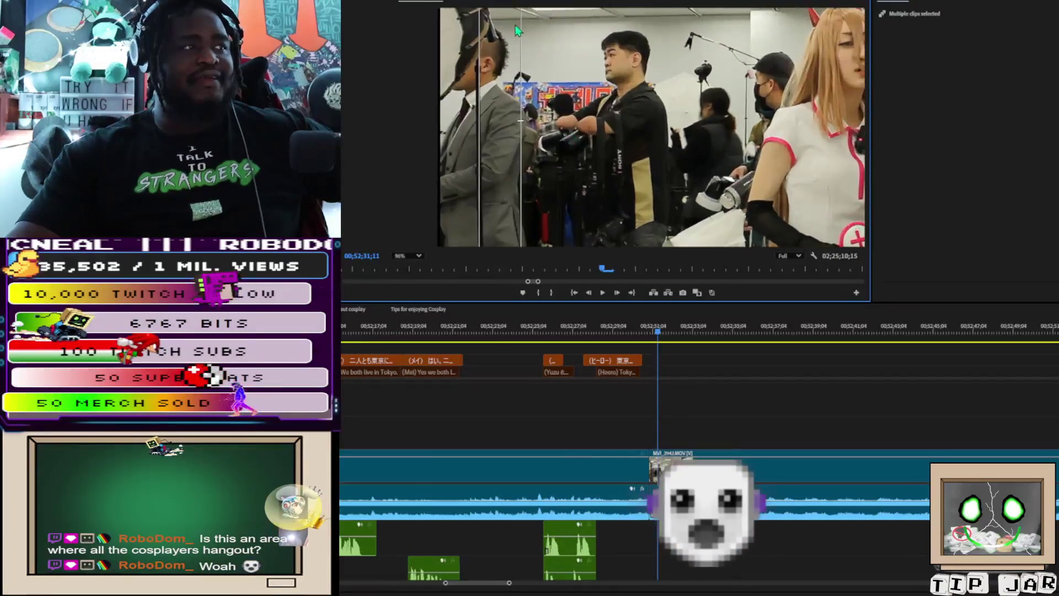
{"action": "scroll", "coordinate": [518, 29], "scroll_direction": "up", "scroll_amount": 1}
{"action": "scroll", "coordinate": [643, 152], "scroll_direction": "down", "scroll_amount": 4}
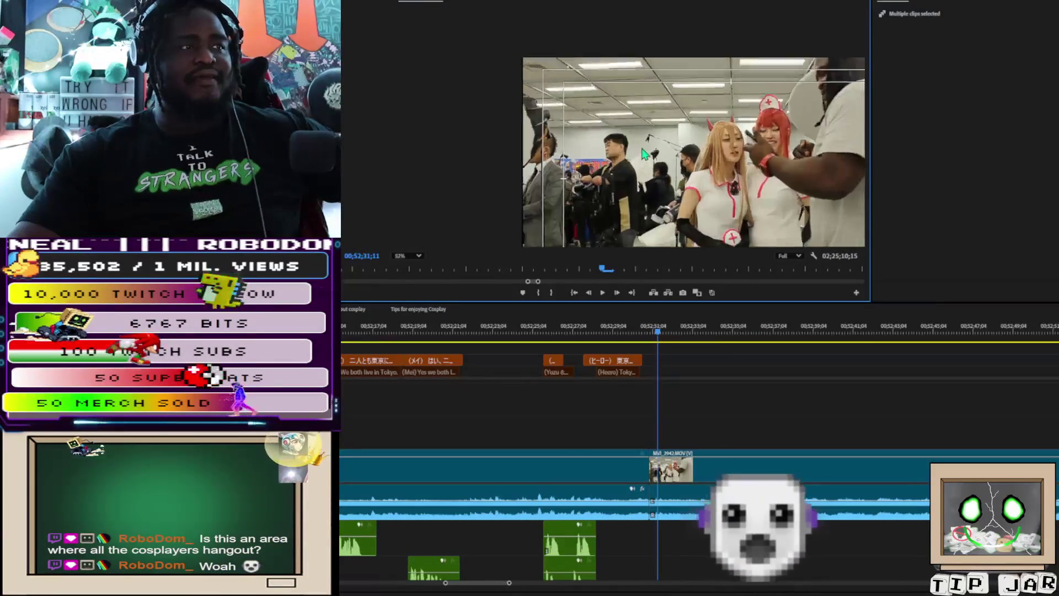
{"action": "scroll", "coordinate": [643, 153], "scroll_direction": "up", "scroll_amount": 5}
{"action": "scroll", "coordinate": [664, 229], "scroll_direction": "down", "scroll_amount": 4}
{"action": "scroll", "coordinate": [602, 18], "scroll_direction": "up", "scroll_amount": 2}
{"action": "scroll", "coordinate": [605, 119], "scroll_direction": "down", "scroll_amount": 2}
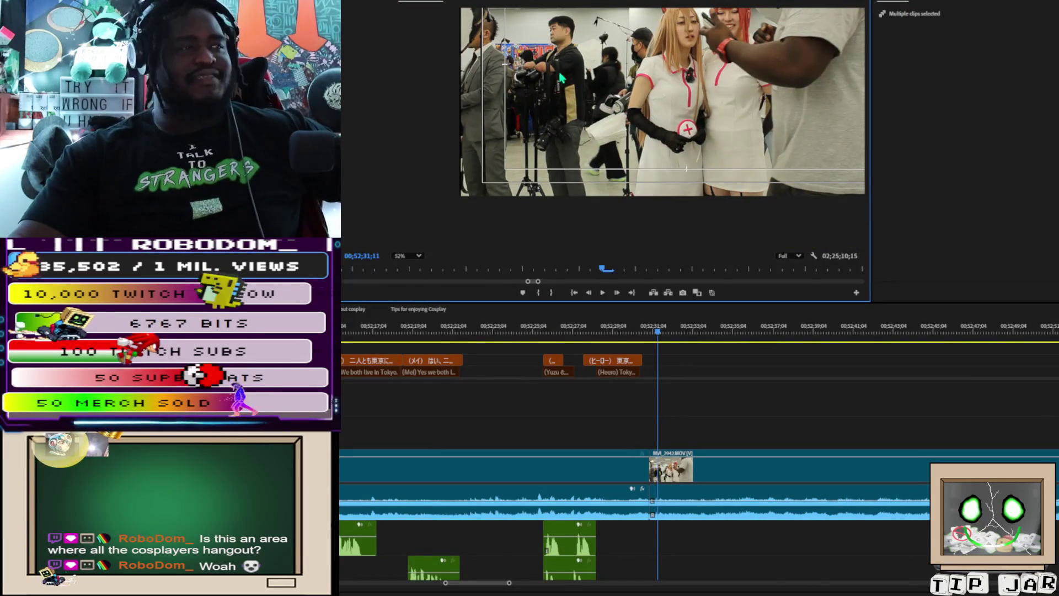
{"action": "scroll", "coordinate": [557, 85], "scroll_direction": "up", "scroll_amount": 2}
{"action": "scroll", "coordinate": [549, 91], "scroll_direction": "down", "scroll_amount": 2}
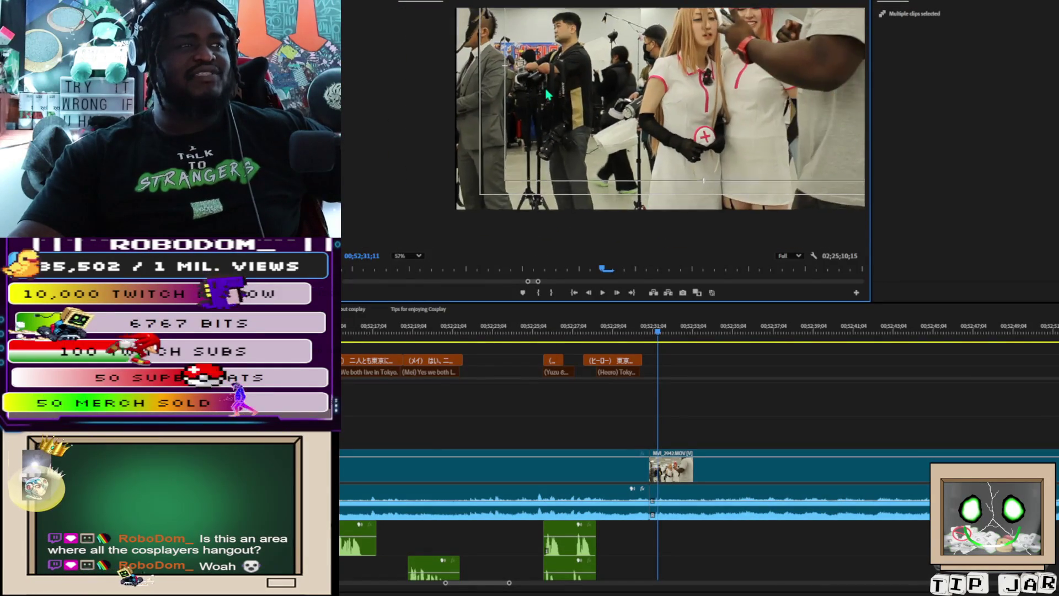
{"action": "scroll", "coordinate": [548, 94], "scroll_direction": "up", "scroll_amount": 5}
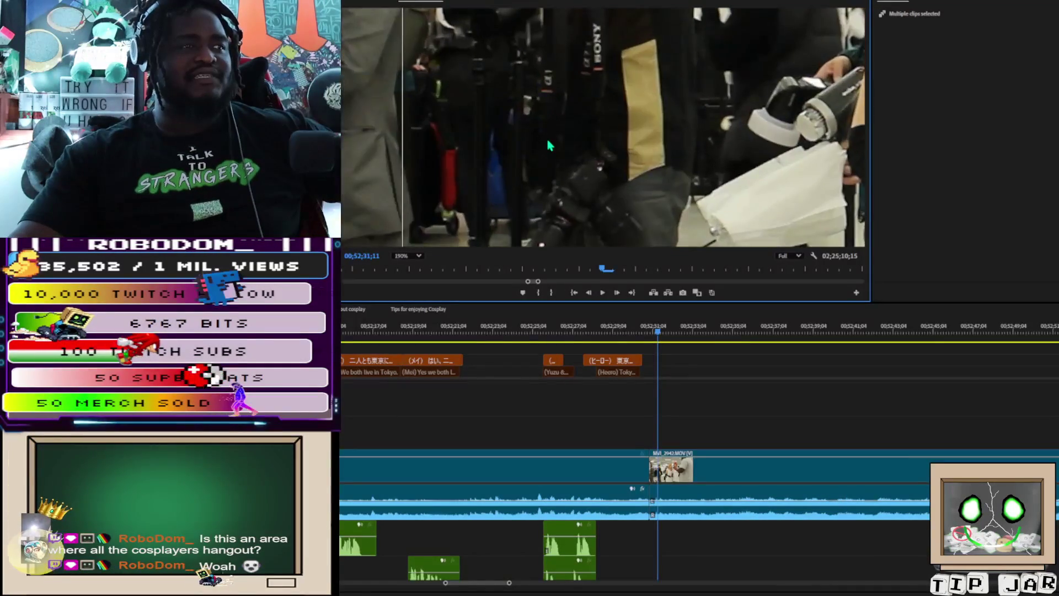
{"action": "scroll", "coordinate": [549, 145], "scroll_direction": "down", "scroll_amount": 4}
{"action": "scroll", "coordinate": [562, 143], "scroll_direction": "up", "scroll_amount": 2}
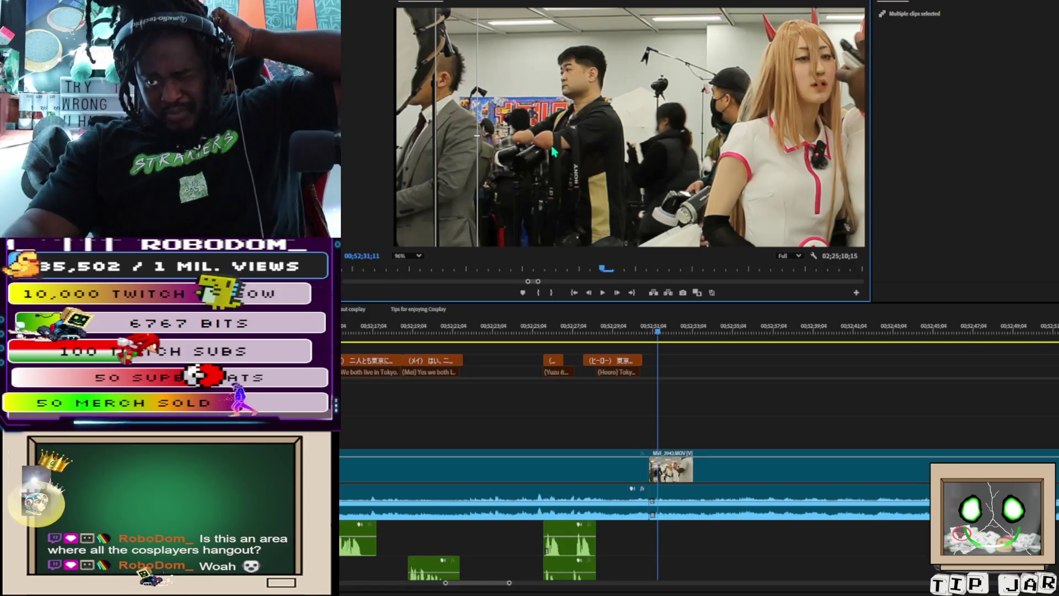
{"action": "scroll", "coordinate": [537, 145], "scroll_direction": "up", "scroll_amount": 5}
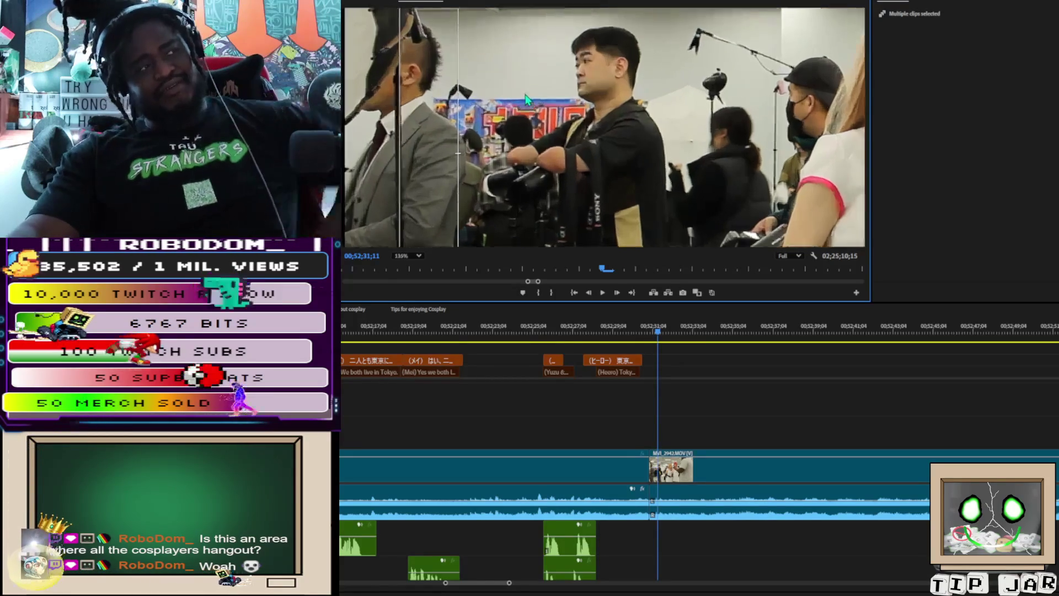
{"action": "scroll", "coordinate": [535, 144], "scroll_direction": "down", "scroll_amount": 6}
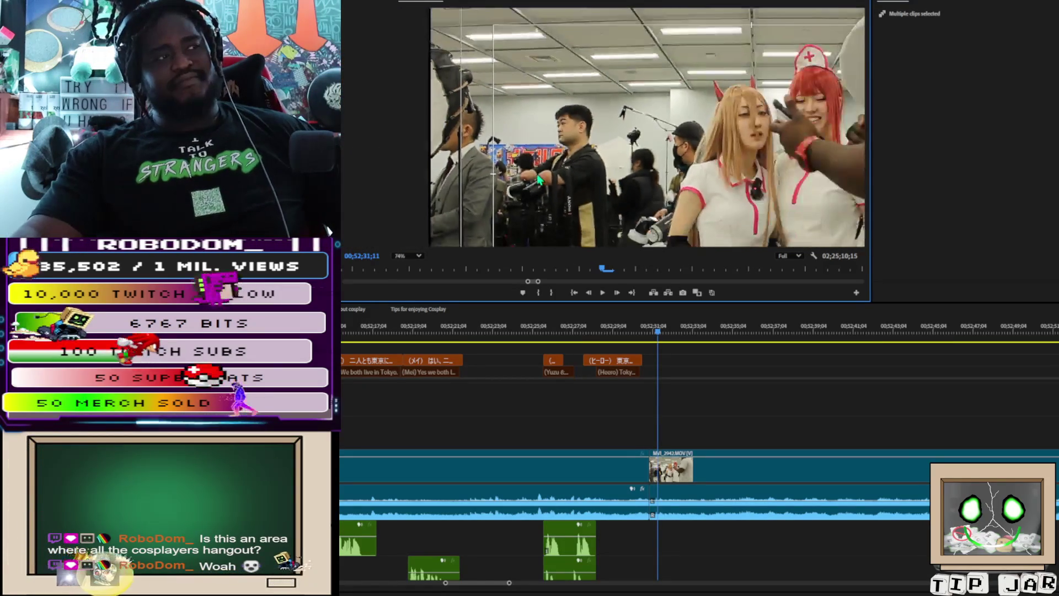
{"action": "scroll", "coordinate": [536, 187], "scroll_direction": "down", "scroll_amount": 2}
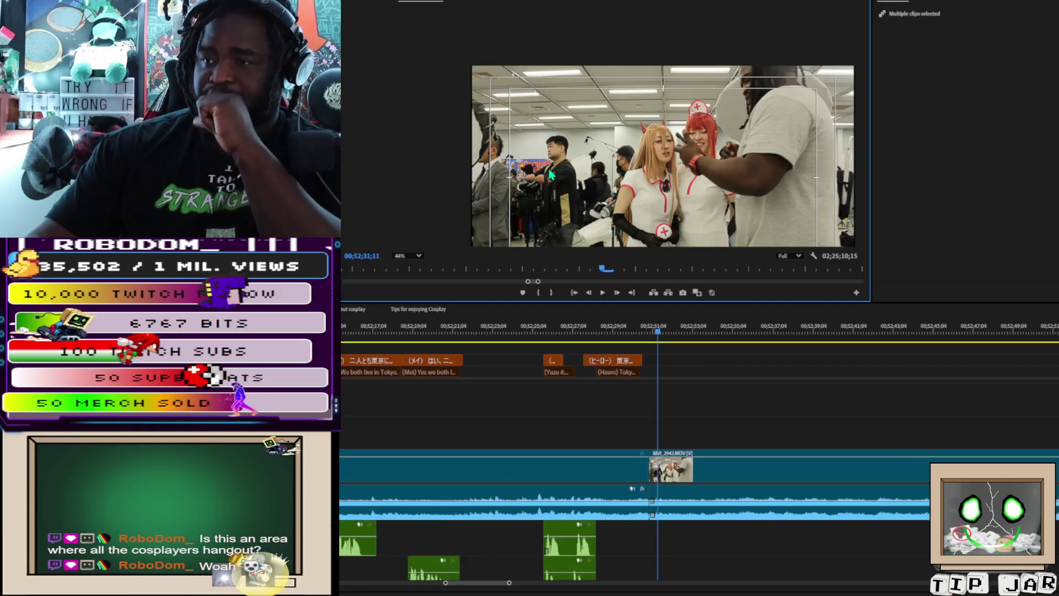
{"action": "scroll", "coordinate": [548, 176], "scroll_direction": "down", "scroll_amount": 4}
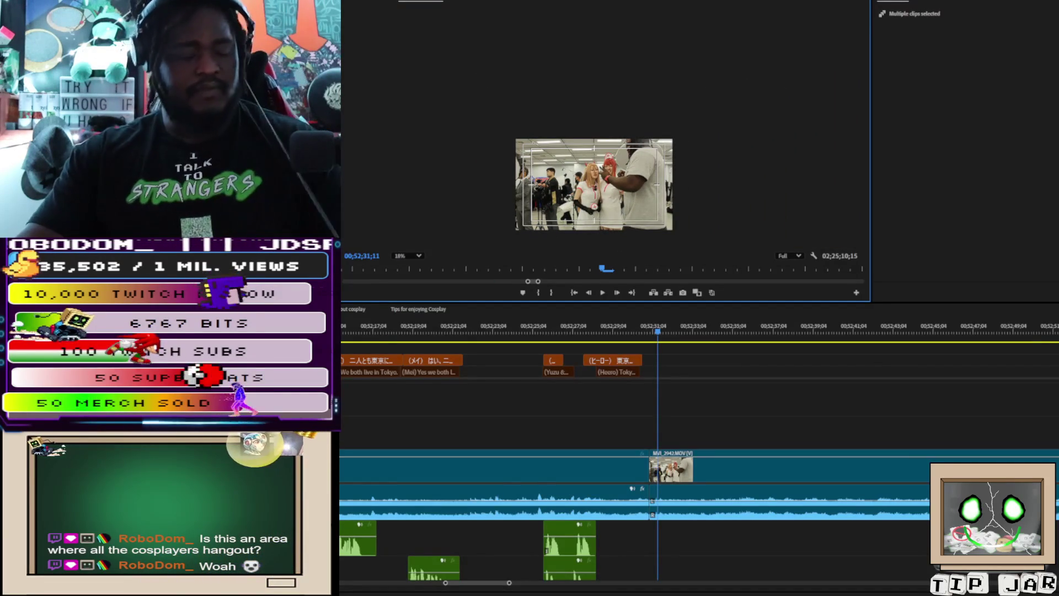
Step: Delete the earlier captions and clips before the cut and close the resulting gap
{"action": "mouse_move", "coordinate": [341, 343]}
{"action": "left_mouse_down"}
{"action": "mouse_move", "coordinate": [463, 379]}
{"action": "mouse_move", "coordinate": [644, 408]}
{"action": "mouse_move", "coordinate": [623, 495]}
{"action": "mouse_move", "coordinate": [621, 576]}
{"action": "left_mouse_up"}
{"action": "key", "text": "Delete"}
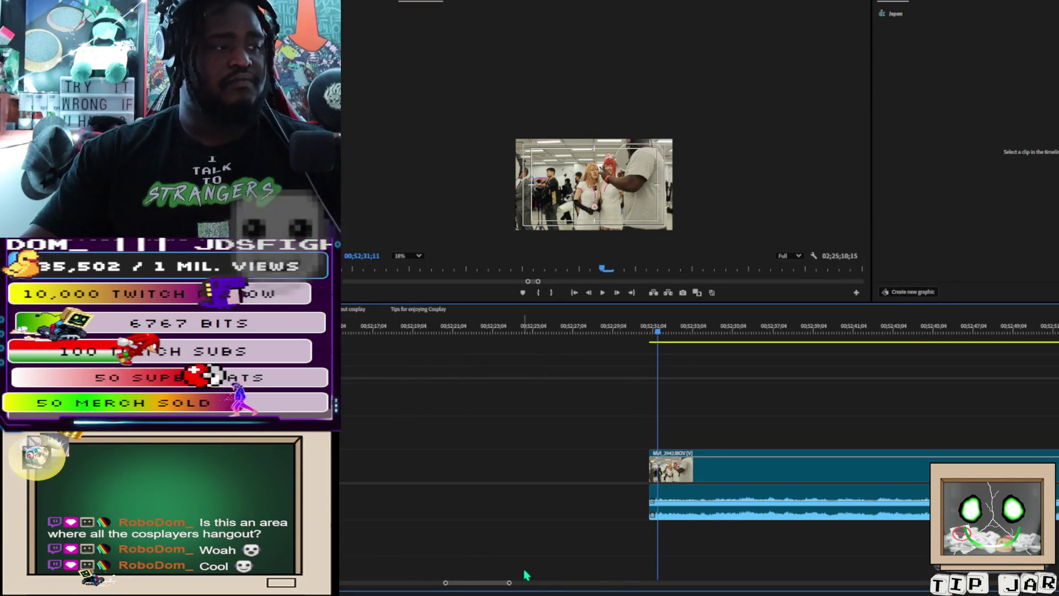
{"action": "left_click", "coordinate": [488, 470]}
{"action": "key", "text": "Delete"}
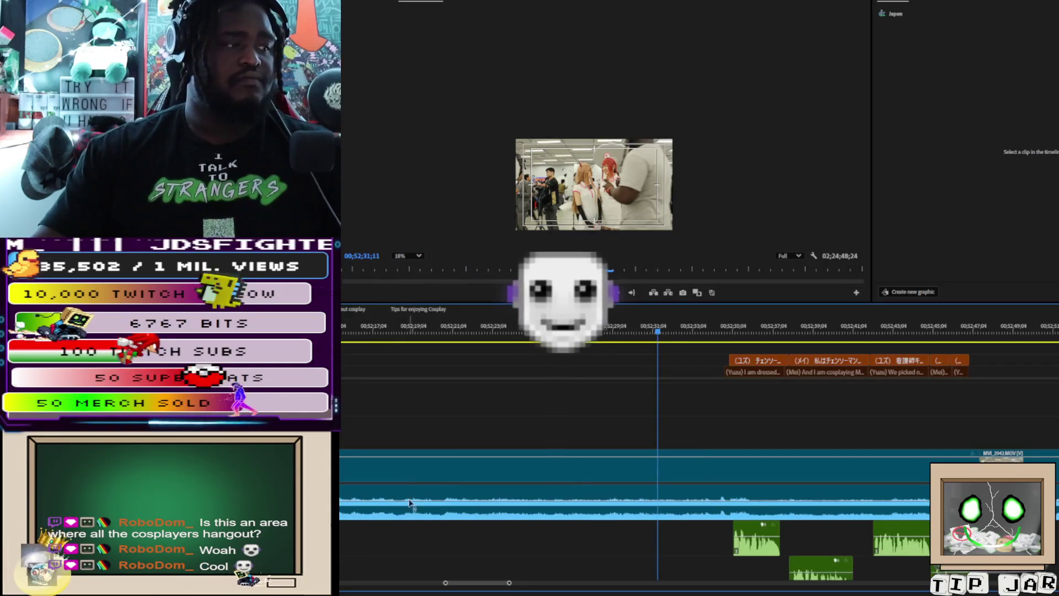
Step: Move the two short clips and their captions later on the timeline
{"action": "left_click_drag", "start_coordinate": [510, 583], "coordinate": [827, 582]}
{"action": "key", "text": "equal"}
{"action": "key", "text": "equal"}
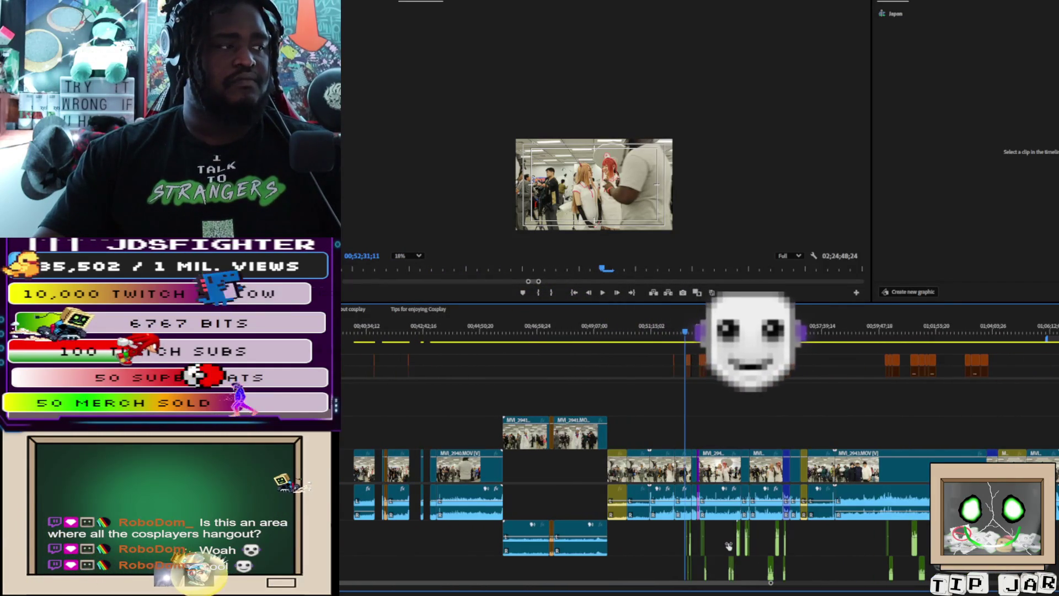
{"action": "key", "text": "minus"}
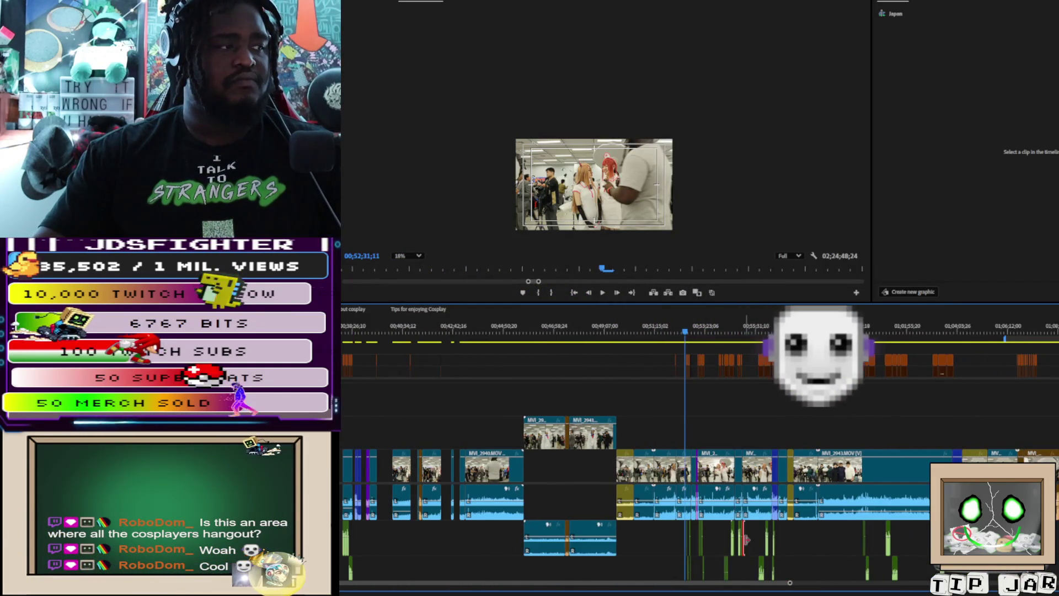
{"action": "left_click", "coordinate": [349, 469]}
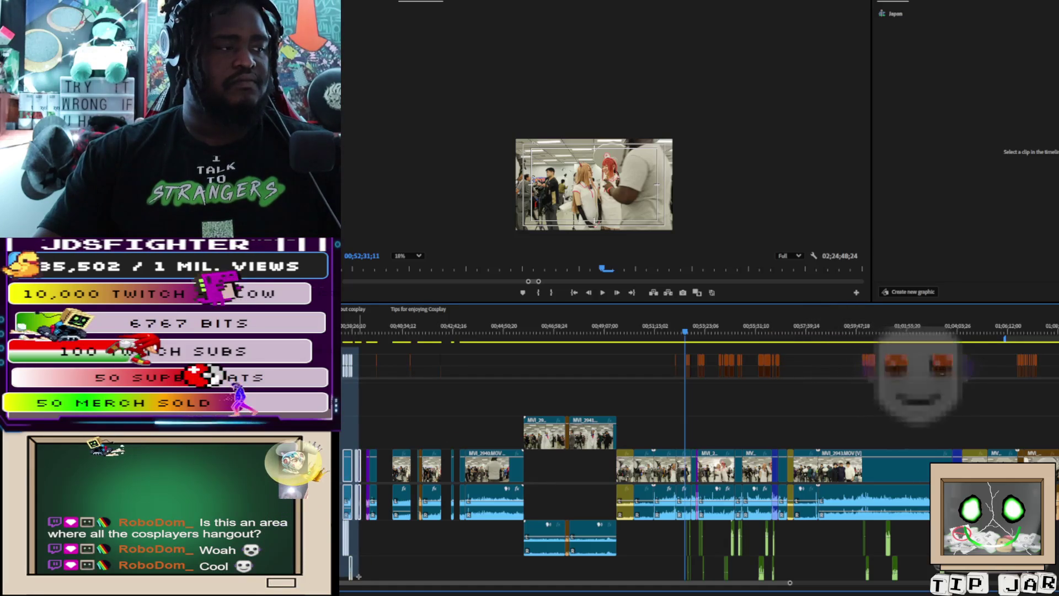
{"action": "left_click", "coordinate": [358, 519], "text": "shift"}
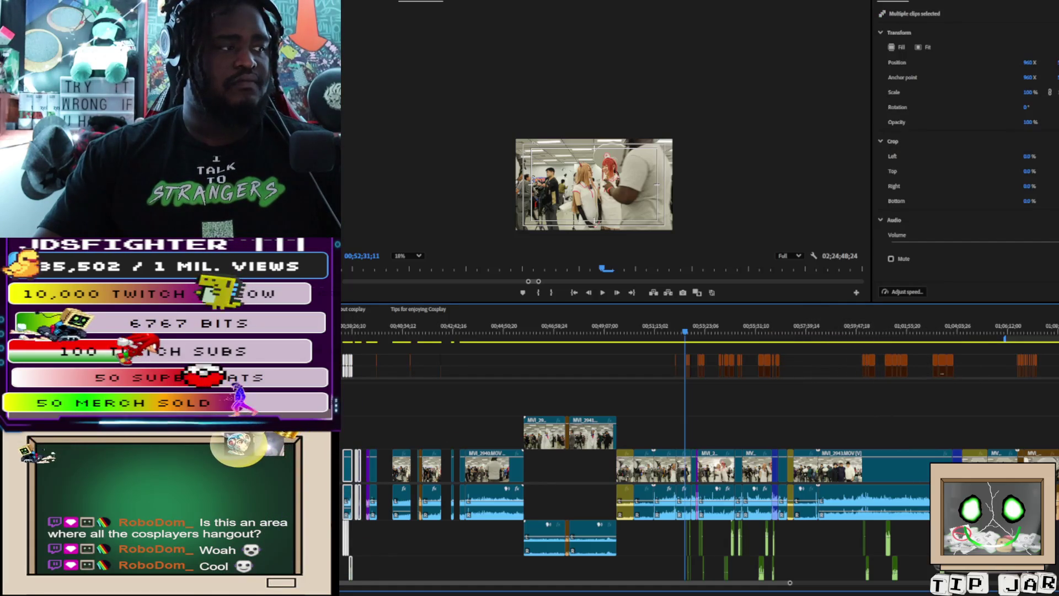
{"action": "scroll", "coordinate": [701, 441], "scroll_direction": "left", "scroll_amount": 5}
{"action": "left_click_drag", "start_coordinate": [348, 496], "coordinate": [399, 497]}
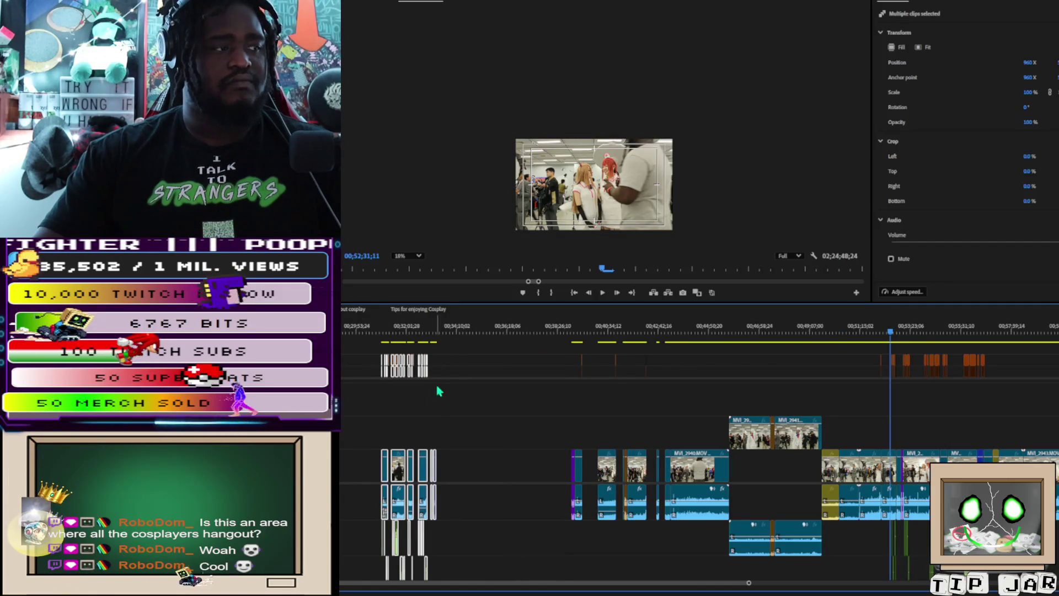
Step: Paste the copied clips at 00;33;53;26
{"action": "left_click", "coordinate": [439, 330]}
{"action": "left_click", "coordinate": [451, 332]}
{"action": "key", "text": "ctrl+v"}
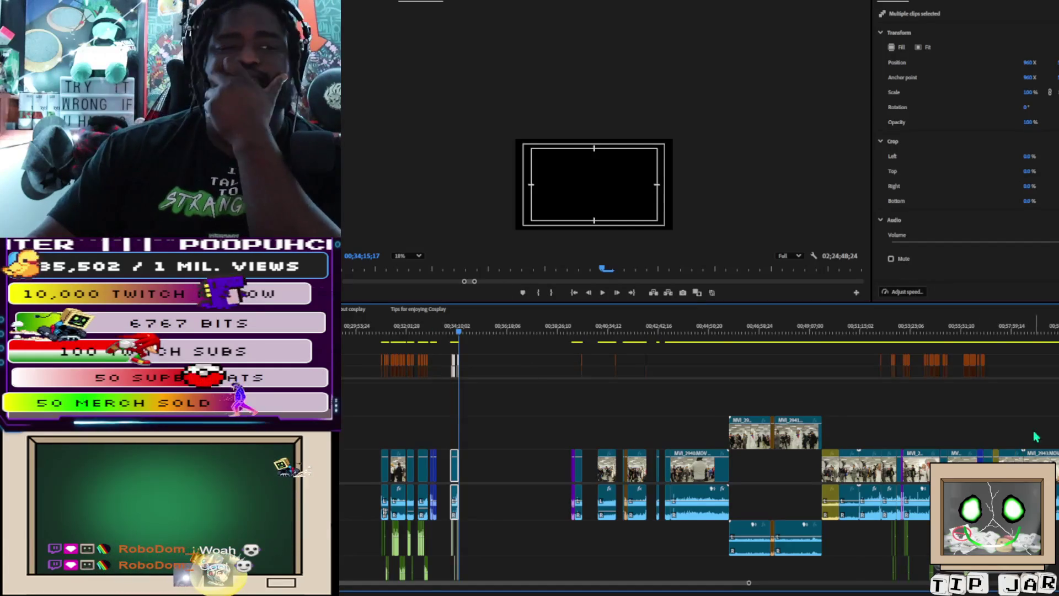
{"action": "scroll", "coordinate": [641, 412], "scroll_direction": "down", "scroll_amount": 5}
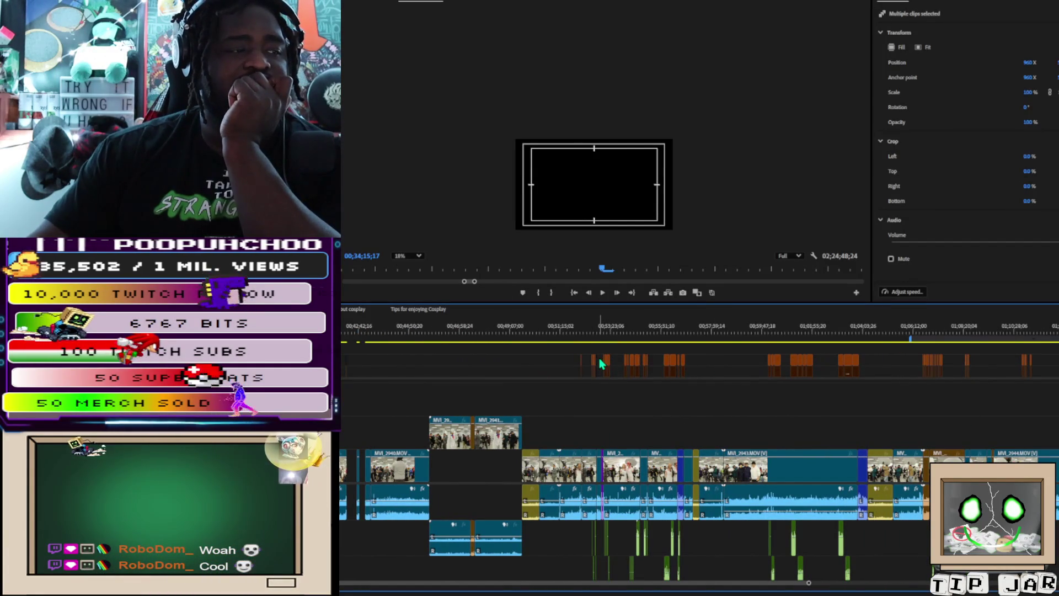
{"action": "mouse_move", "coordinate": [599, 344]}
{"action": "left_mouse_down"}
{"action": "mouse_move", "coordinate": [561, 349]}
{"action": "mouse_move", "coordinate": [581, 345]}
{"action": "left_mouse_up"}
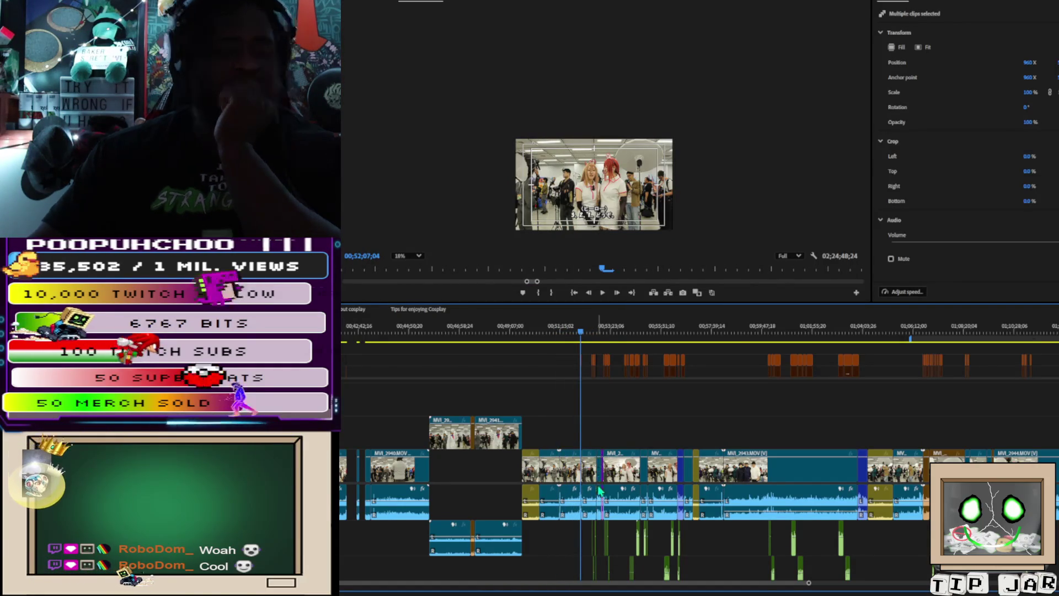
Step: Play the interview from 00;52;35 and split the MVI_2942 clip at 00;52;48
{"action": "scroll", "coordinate": [600, 479], "scroll_direction": "up", "scroll_amount": 5}
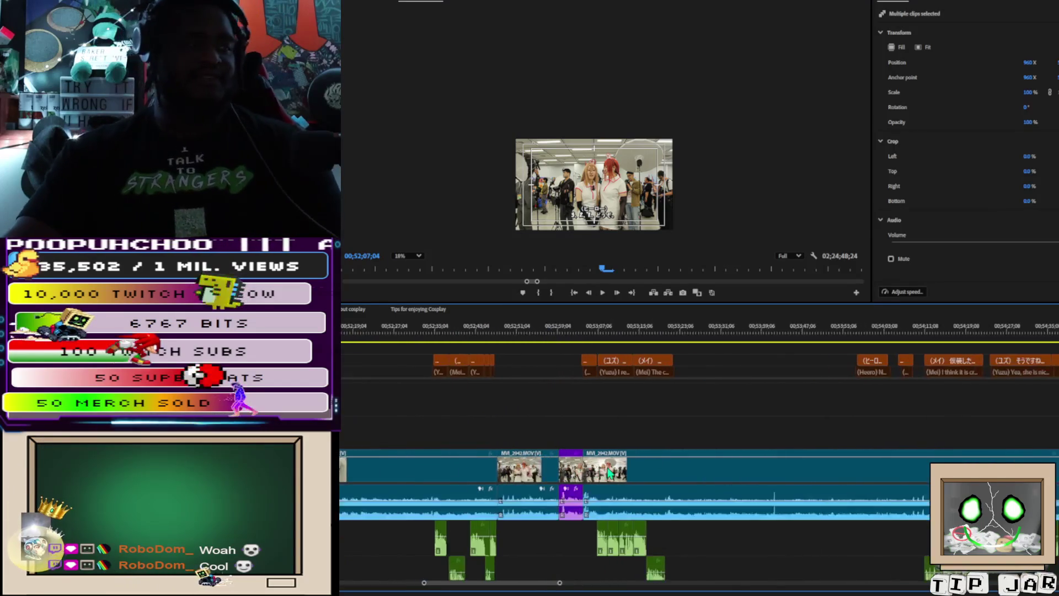
{"action": "scroll", "coordinate": [610, 473], "scroll_direction": "down", "scroll_amount": 2}
{"action": "scroll", "coordinate": [408, 375], "scroll_direction": "down", "scroll_amount": 1}
{"action": "scroll", "coordinate": [408, 373], "scroll_direction": "down", "scroll_amount": 2}
{"action": "left_click", "coordinate": [428, 400]}
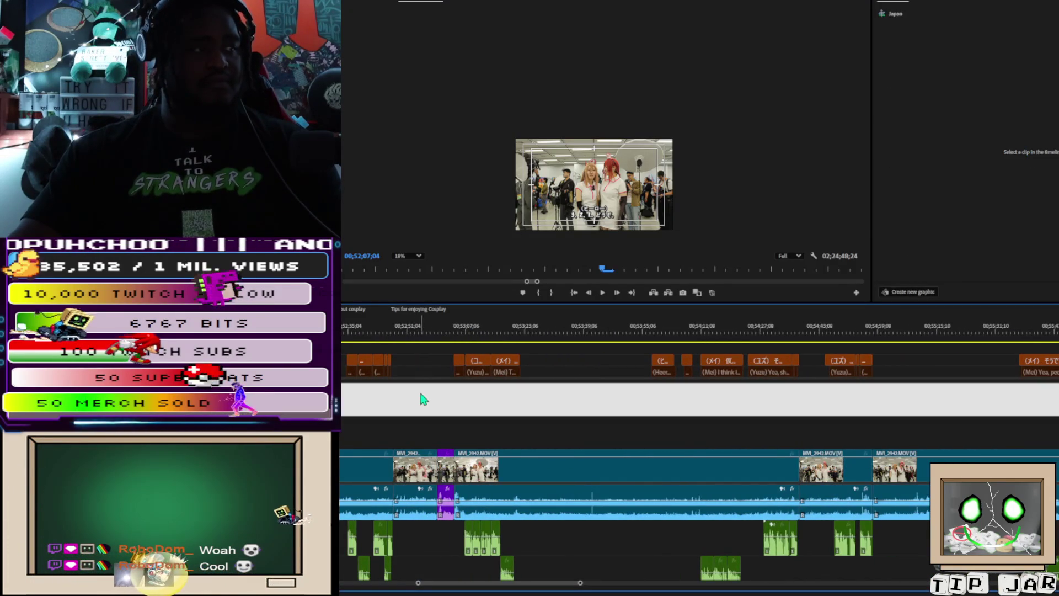
{"action": "left_click", "coordinate": [345, 343]}
{"action": "key", "text": "space"}
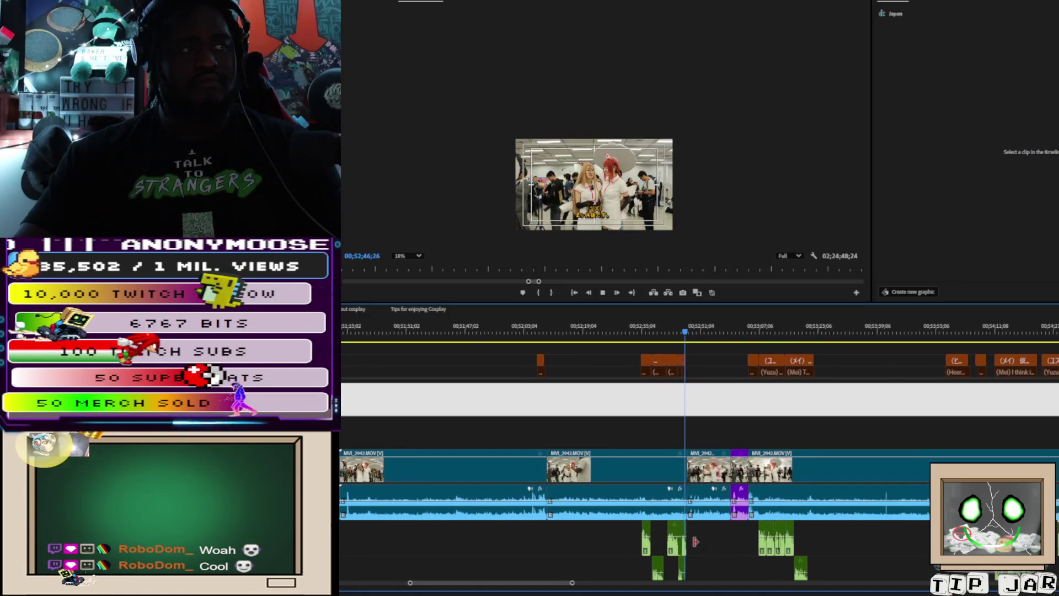
{"action": "key", "text": "space"}
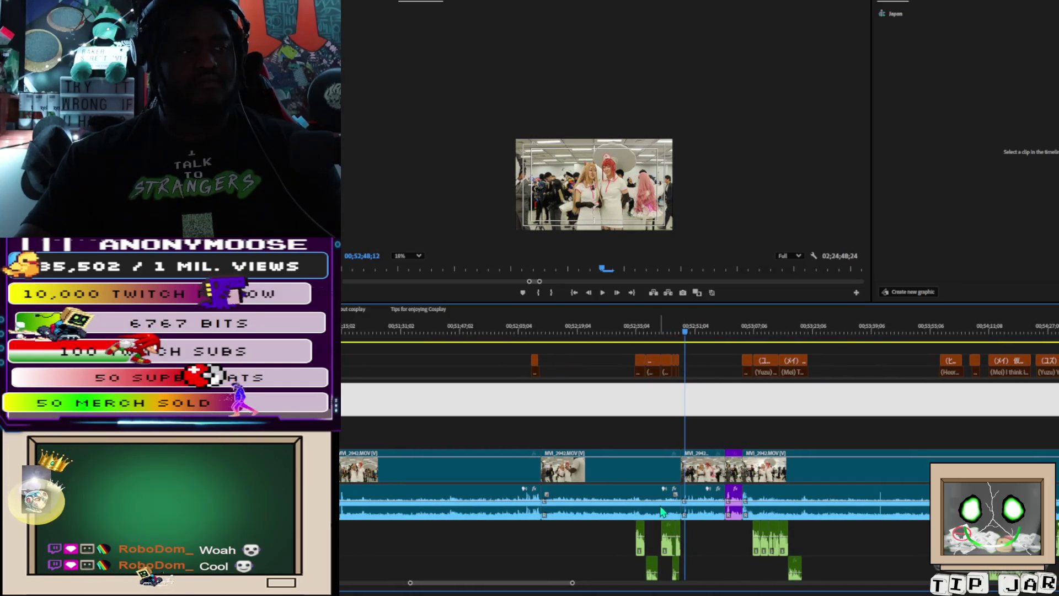
{"action": "left_click", "coordinate": [662, 505]}
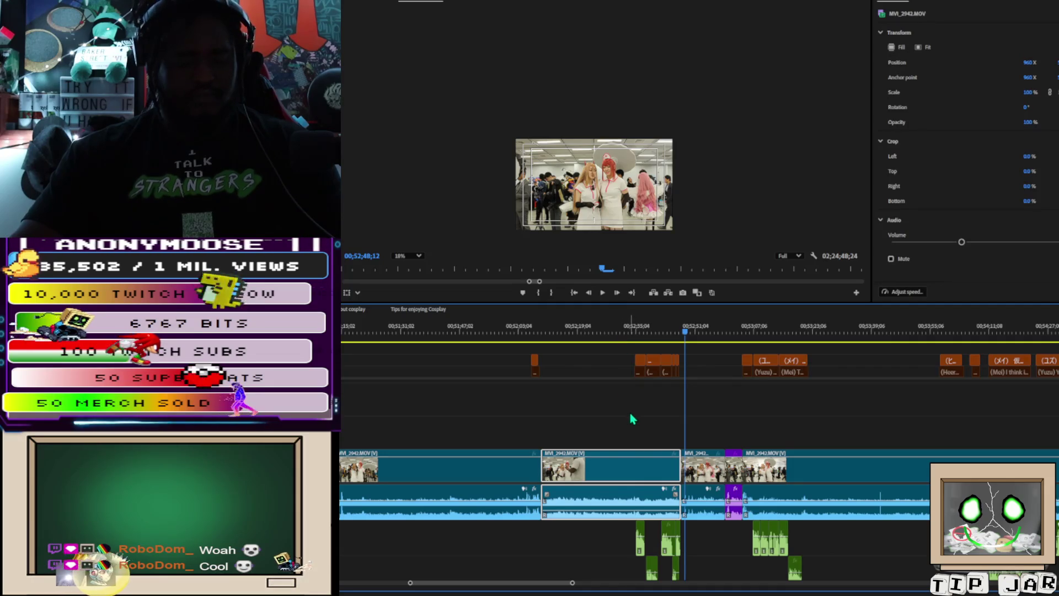
{"action": "left_click", "coordinate": [628, 477]}
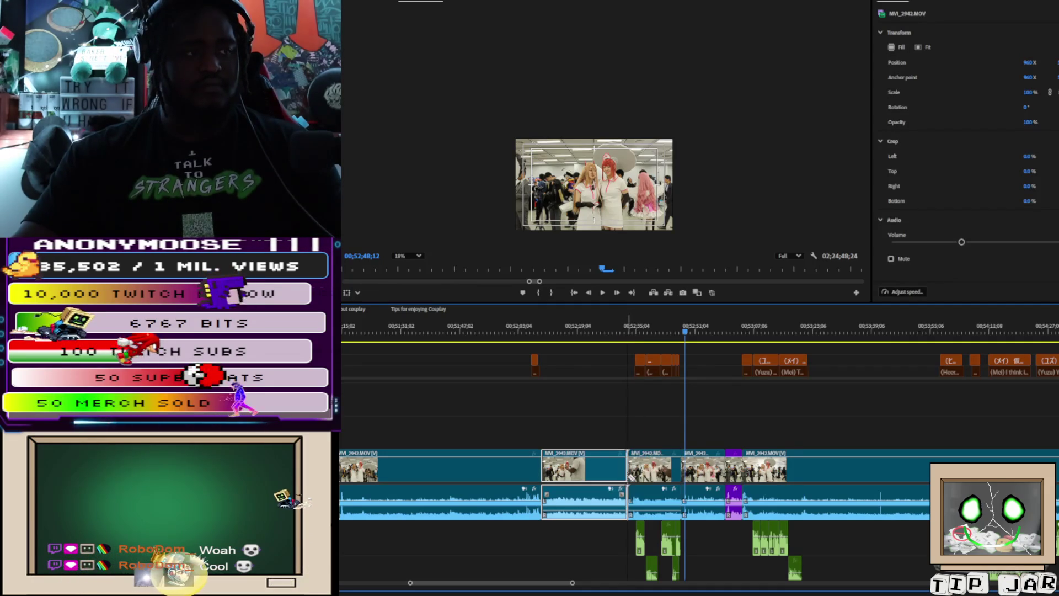
{"action": "key", "text": "Up"}
{"action": "key", "text": "Down"}
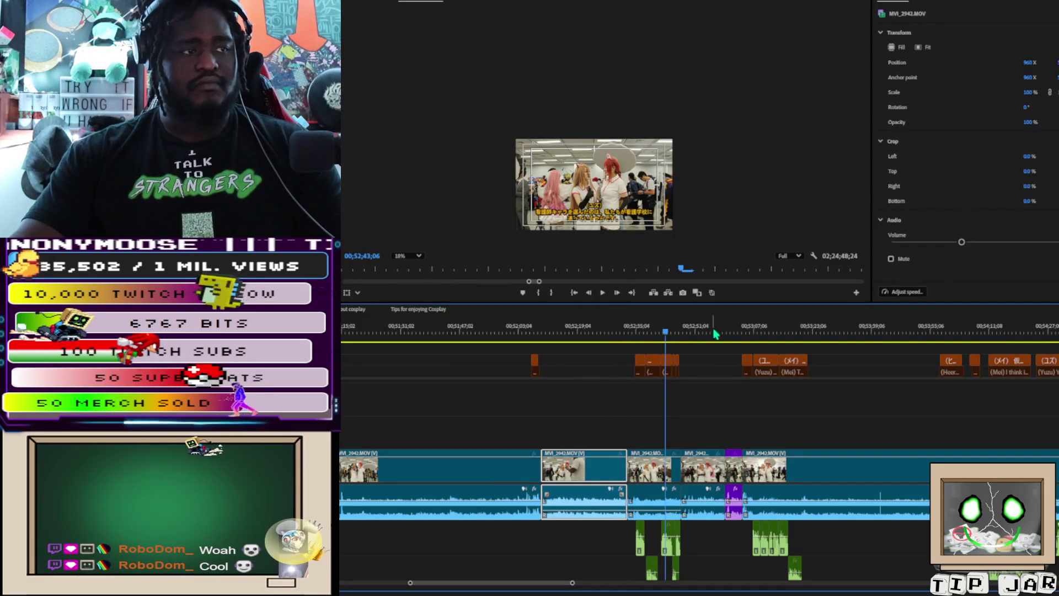
Step: Delete the MVI_2942 section and its captions up to about 00;53;03, leaving a gap
{"action": "mouse_move", "coordinate": [744, 345]}
{"action": "left_mouse_down"}
{"action": "mouse_move", "coordinate": [723, 347]}
{"action": "mouse_move", "coordinate": [733, 345]}
{"action": "left_mouse_up"}
{"action": "key", "text": "space"}
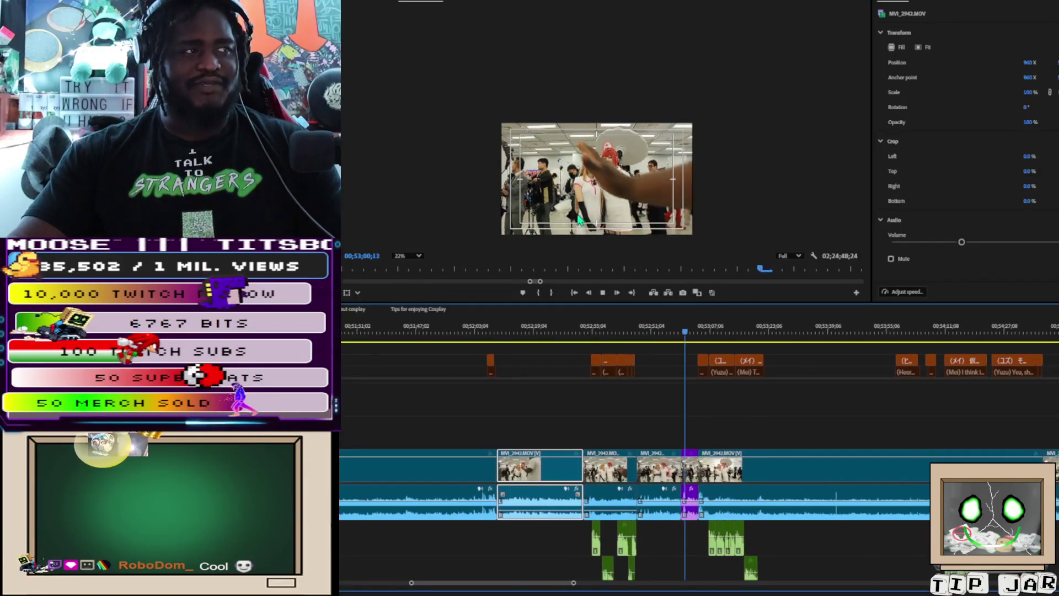
{"action": "key", "text": "space"}
{"action": "scroll", "coordinate": [568, 237], "scroll_direction": "up", "scroll_amount": 5}
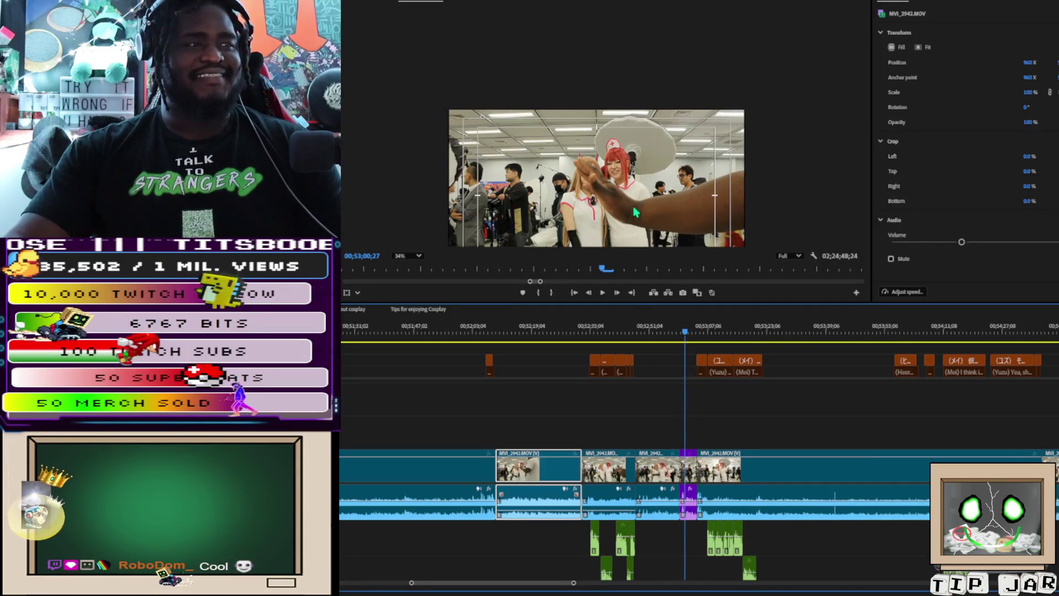
{"action": "scroll", "coordinate": [568, 240], "scroll_direction": "down", "scroll_amount": 5}
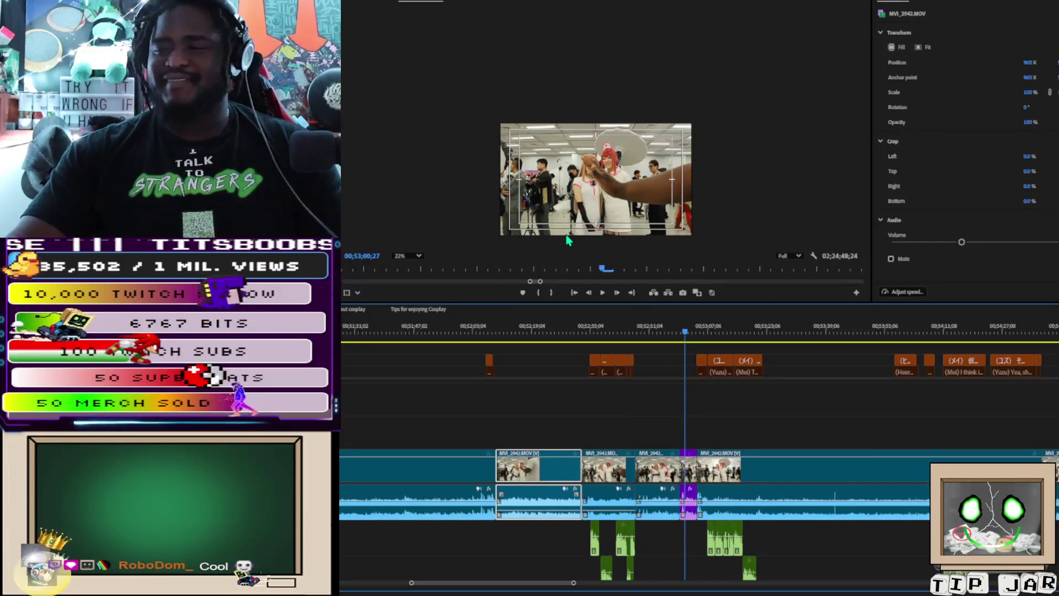
{"action": "scroll", "coordinate": [493, 226], "scroll_direction": "up", "scroll_amount": 4}
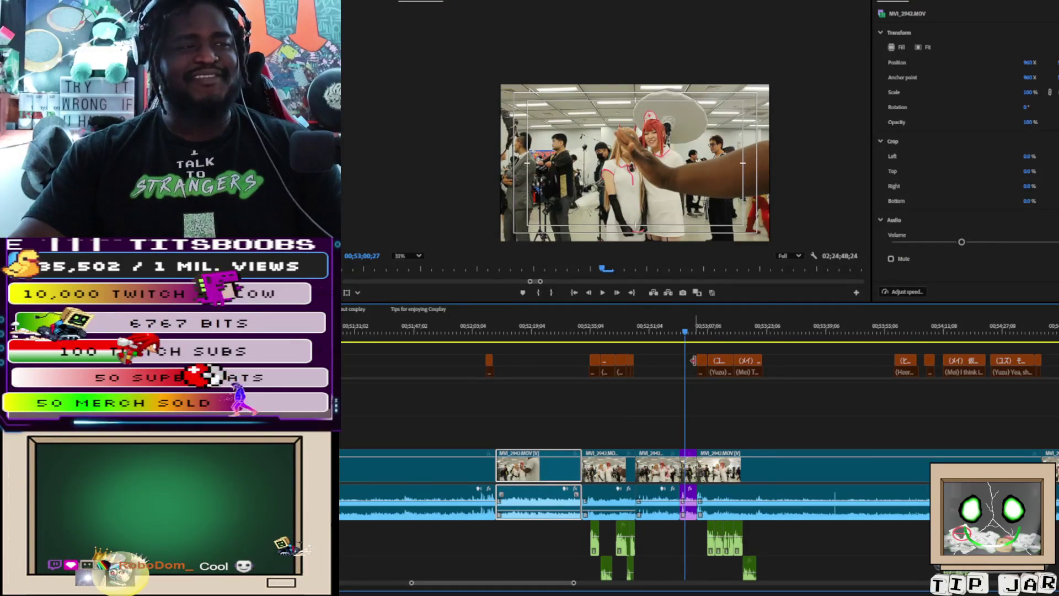
{"action": "left_click_drag", "start_coordinate": [685, 341], "coordinate": [695, 338]}
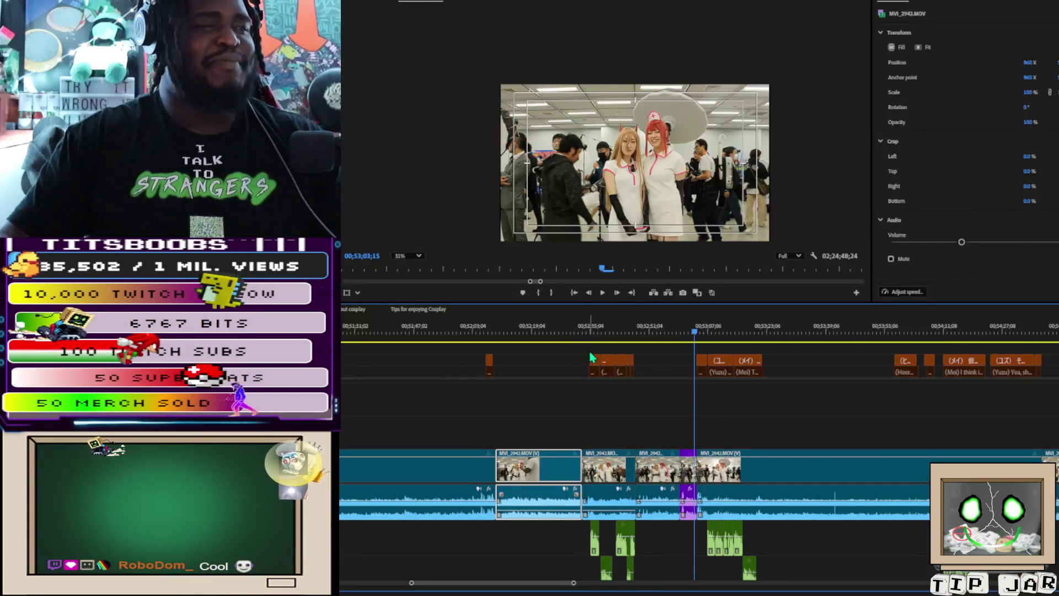
{"action": "mouse_move", "coordinate": [588, 353]}
{"action": "left_mouse_down"}
{"action": "mouse_move", "coordinate": [634, 386]}
{"action": "mouse_move", "coordinate": [633, 448]}
{"action": "left_mouse_up"}
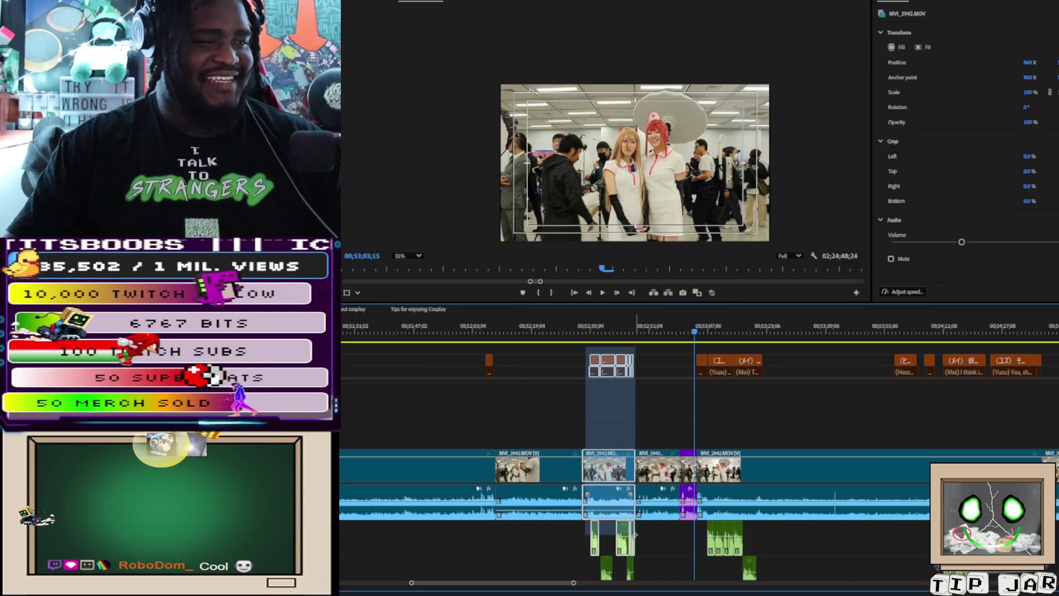
{"action": "left_click_drag", "start_coordinate": [639, 561], "coordinate": [635, 570]}
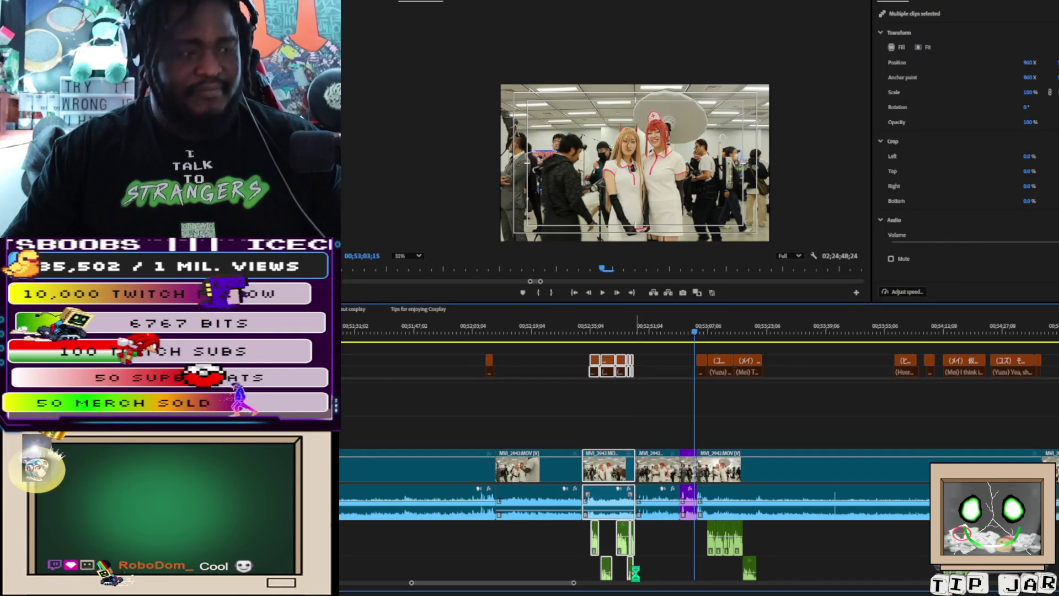
{"action": "key", "text": "Delete"}
Step: Drag the start of the first clip near 00;39;03 slightly earlier
{"action": "left_click_drag", "start_coordinate": [557, 570], "coordinate": [477, 570]}
{"action": "scroll", "coordinate": [455, 554], "scroll_direction": "down", "scroll_amount": 10}
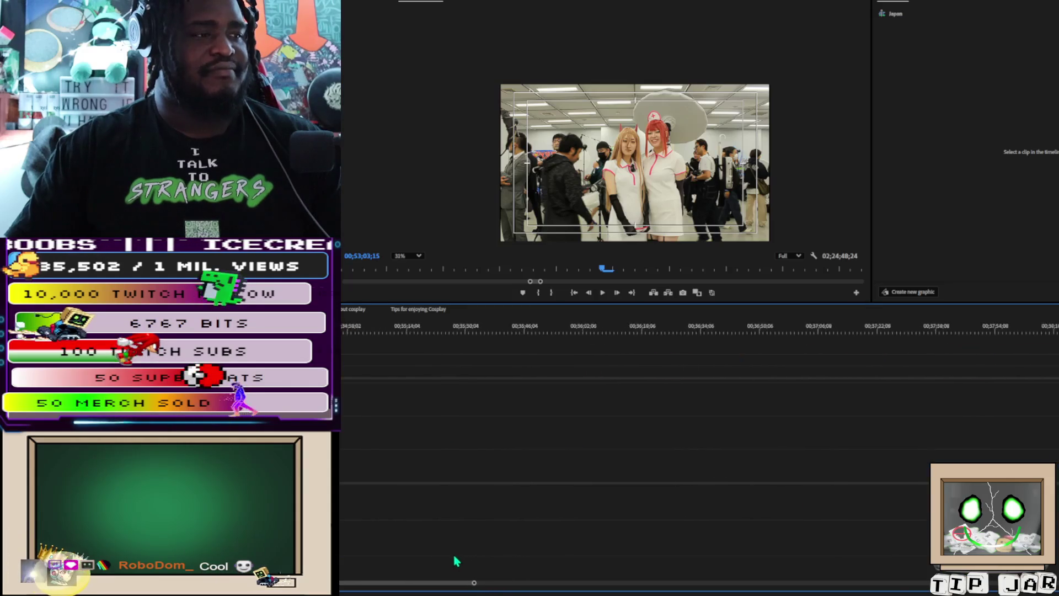
{"action": "scroll", "coordinate": [486, 558], "scroll_direction": "up", "scroll_amount": 7}
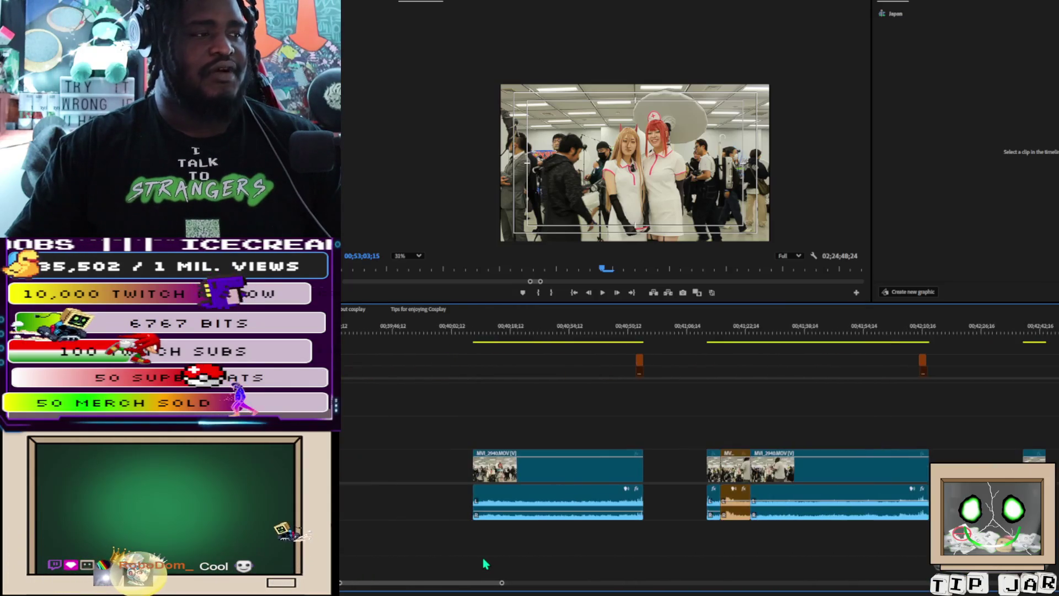
{"action": "left_click", "coordinate": [420, 326]}
{"action": "left_click_drag", "start_coordinate": [420, 325], "coordinate": [425, 339]}
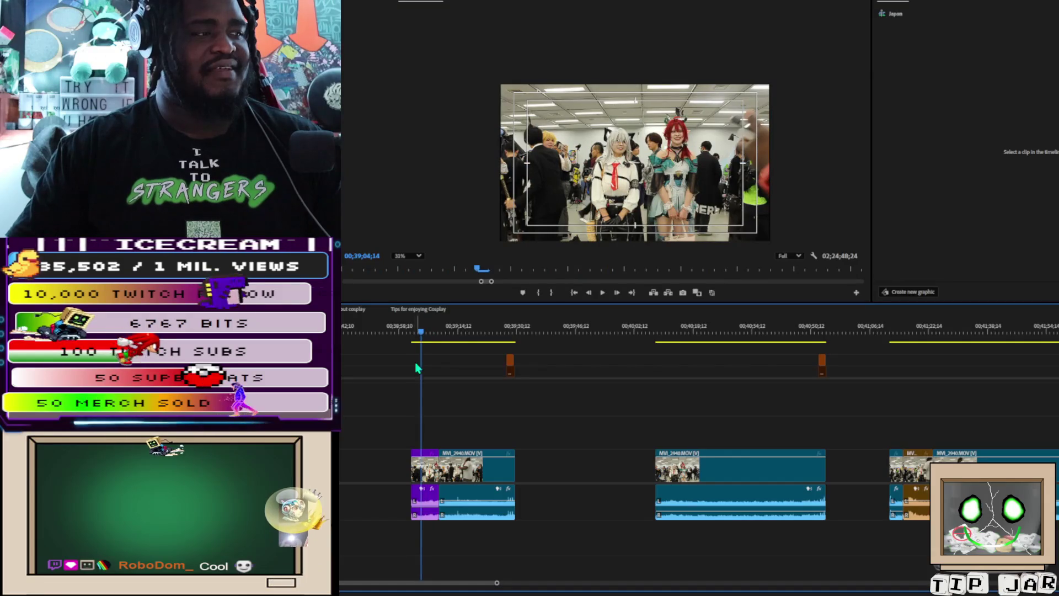
{"action": "left_click_drag", "start_coordinate": [412, 468], "coordinate": [405, 469]}
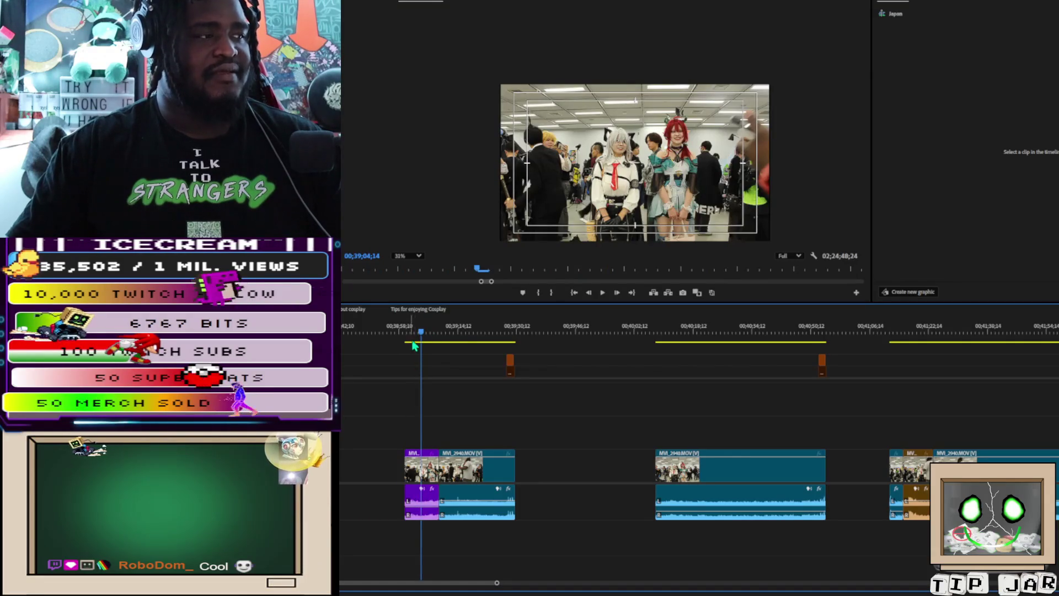
Step: Scrub 00;39;01 to 00;39;16 to check the trim, then park the playhead at the 00;34;27;29 gap
{"action": "left_click_drag", "start_coordinate": [406, 328], "coordinate": [409, 334]}
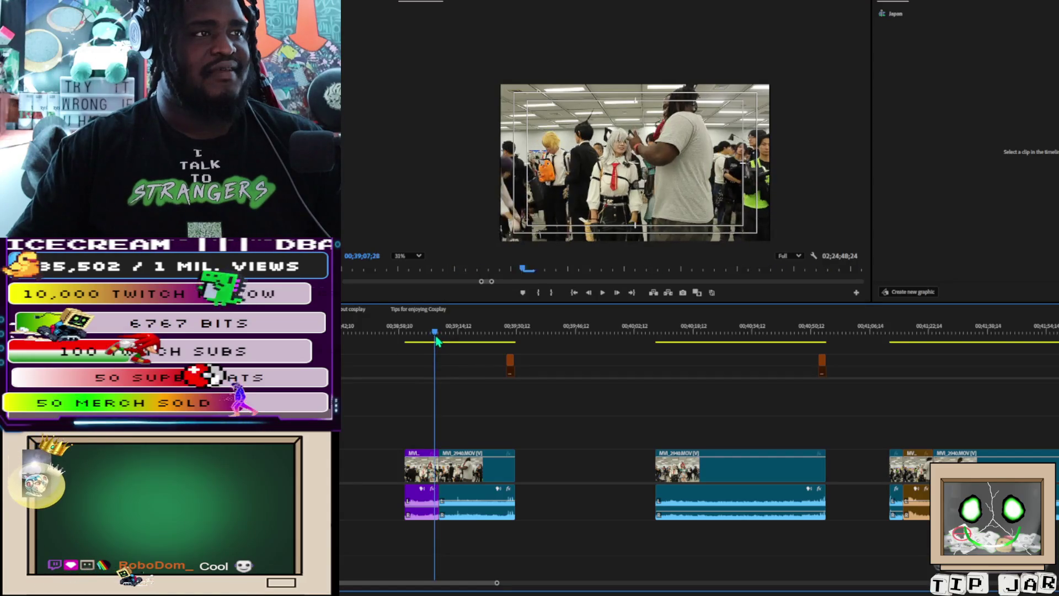
{"action": "mouse_move", "coordinate": [440, 340]}
{"action": "left_mouse_down"}
{"action": "mouse_move", "coordinate": [468, 345]}
{"action": "mouse_move", "coordinate": [458, 346]}
{"action": "left_mouse_up"}
{"action": "left_click_drag", "start_coordinate": [441, 346], "coordinate": [433, 346]}
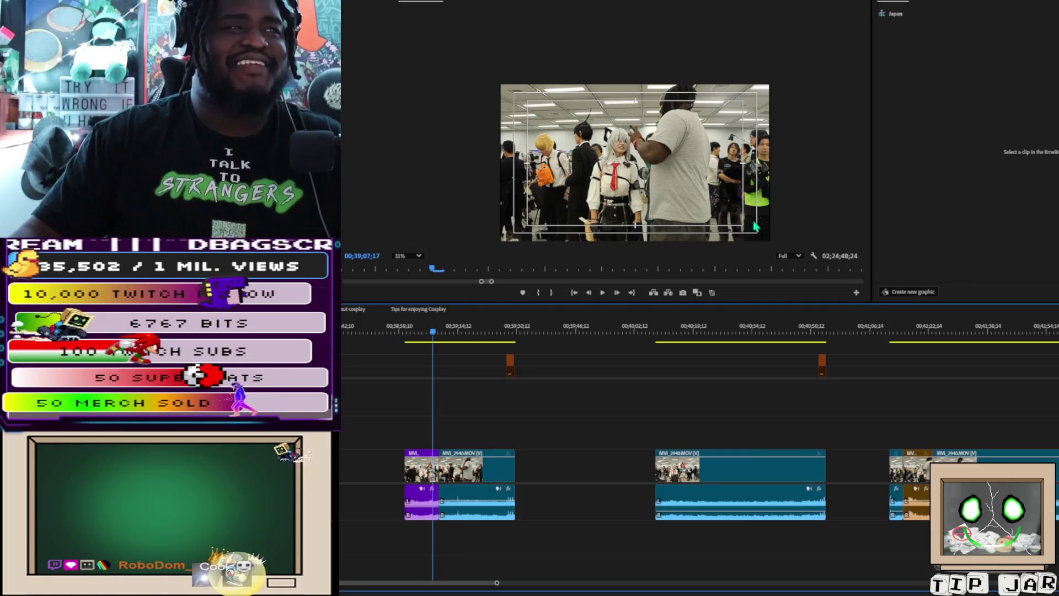
{"action": "scroll", "coordinate": [607, 419], "scroll_direction": "down", "scroll_amount": 2}
{"action": "scroll", "coordinate": [586, 425], "scroll_direction": "up", "scroll_amount": 8}
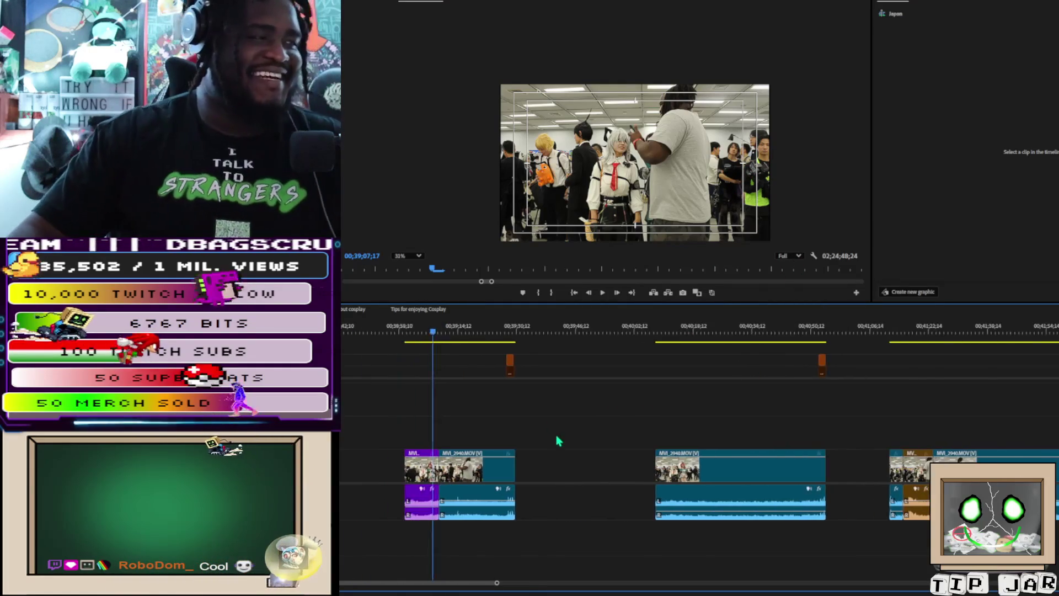
{"action": "scroll", "coordinate": [444, 437], "scroll_direction": "up", "scroll_amount": 3}
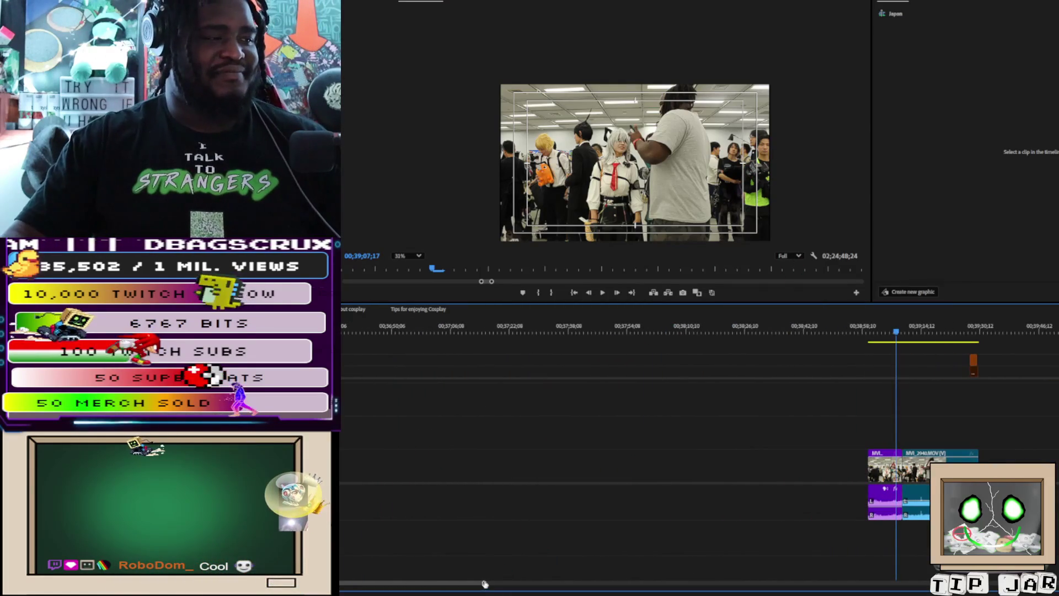
{"action": "mouse_move", "coordinate": [488, 585]}
{"action": "left_mouse_down"}
{"action": "mouse_move", "coordinate": [550, 571]}
{"action": "mouse_move", "coordinate": [588, 583]}
{"action": "left_mouse_up"}
{"action": "left_click", "coordinate": [381, 326]}
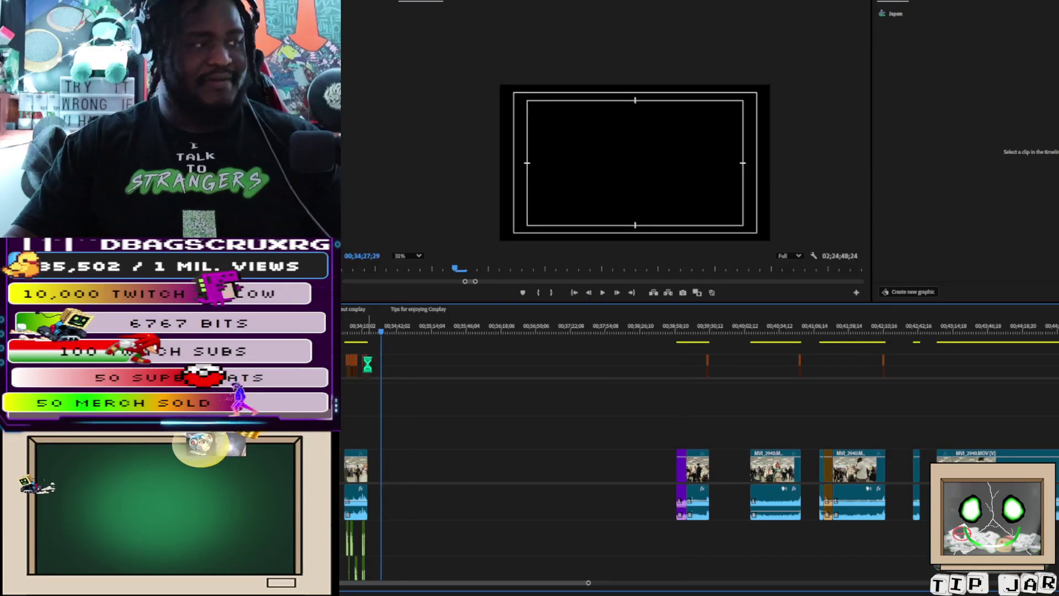
Step: Paste the copied clips into the gap at 00;34;27;29
{"action": "key", "text": "ctrl+v"}
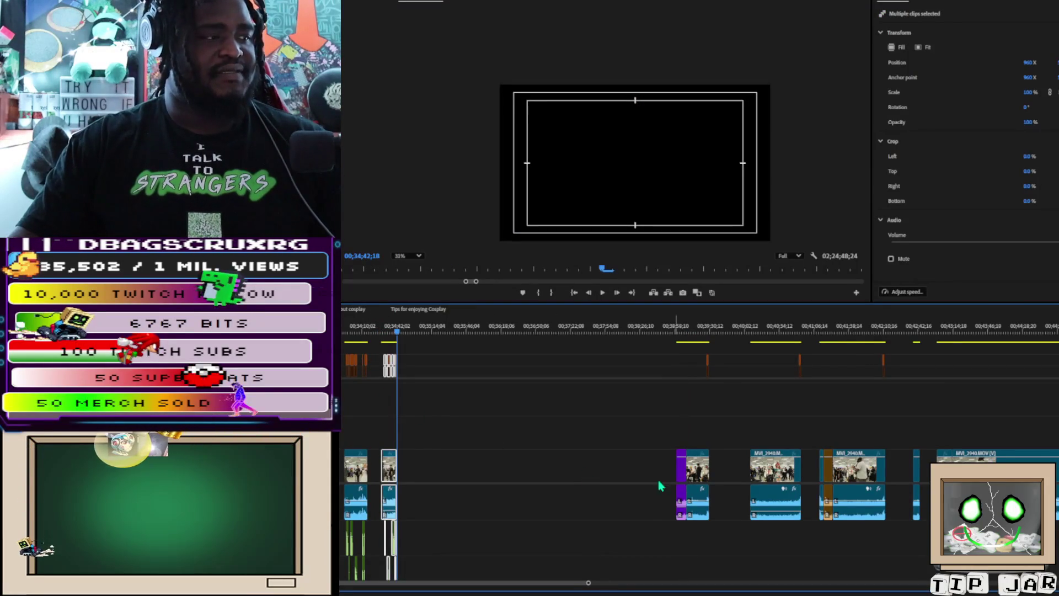
{"action": "scroll", "coordinate": [612, 480], "scroll_direction": "down", "scroll_amount": 10}
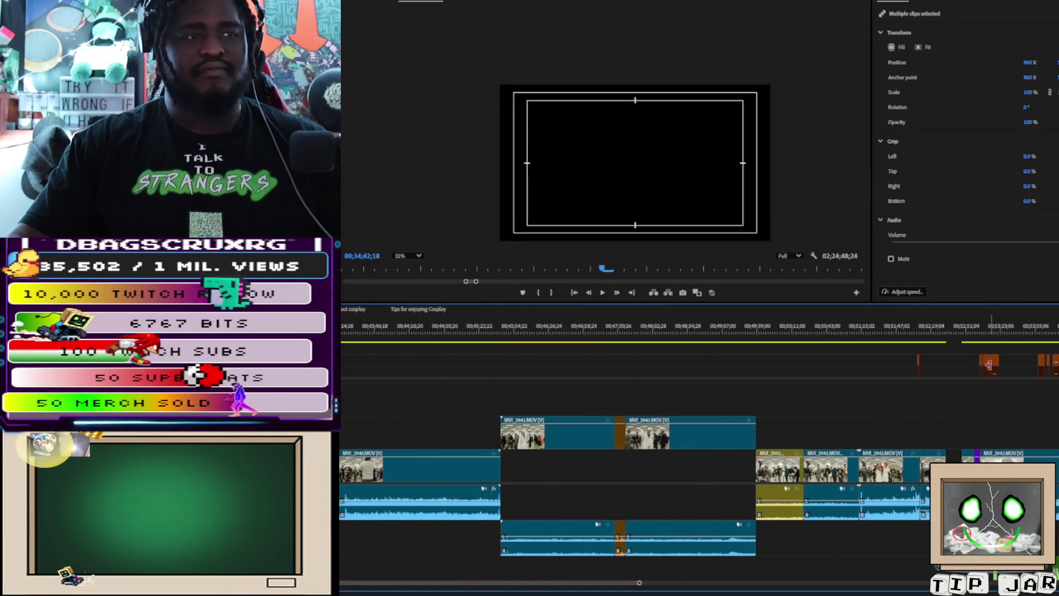
{"action": "left_click", "coordinate": [983, 331]}
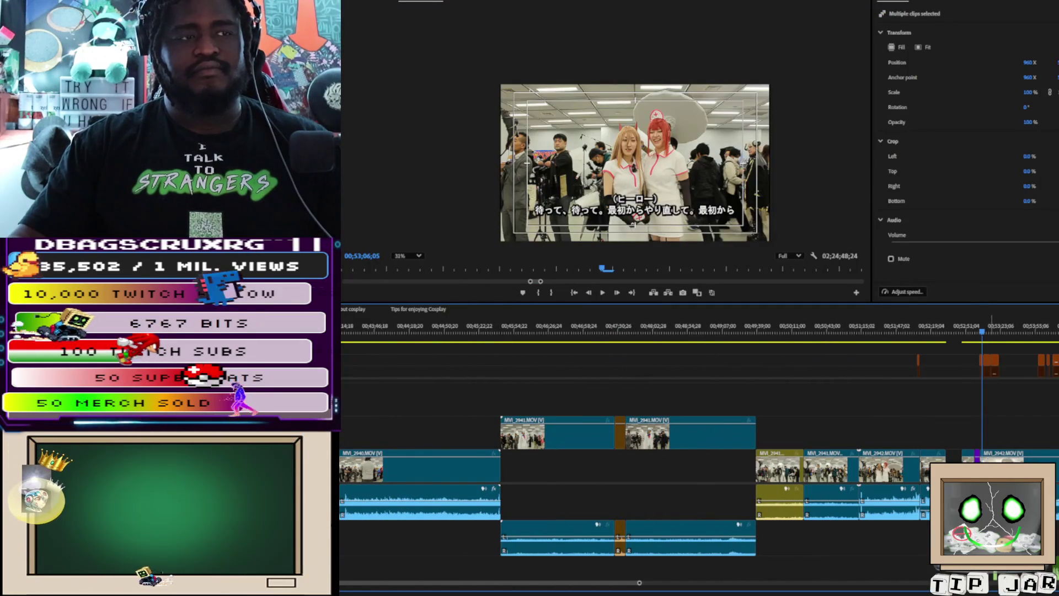
{"action": "scroll", "coordinate": [895, 491], "scroll_direction": "down", "scroll_amount": 5}
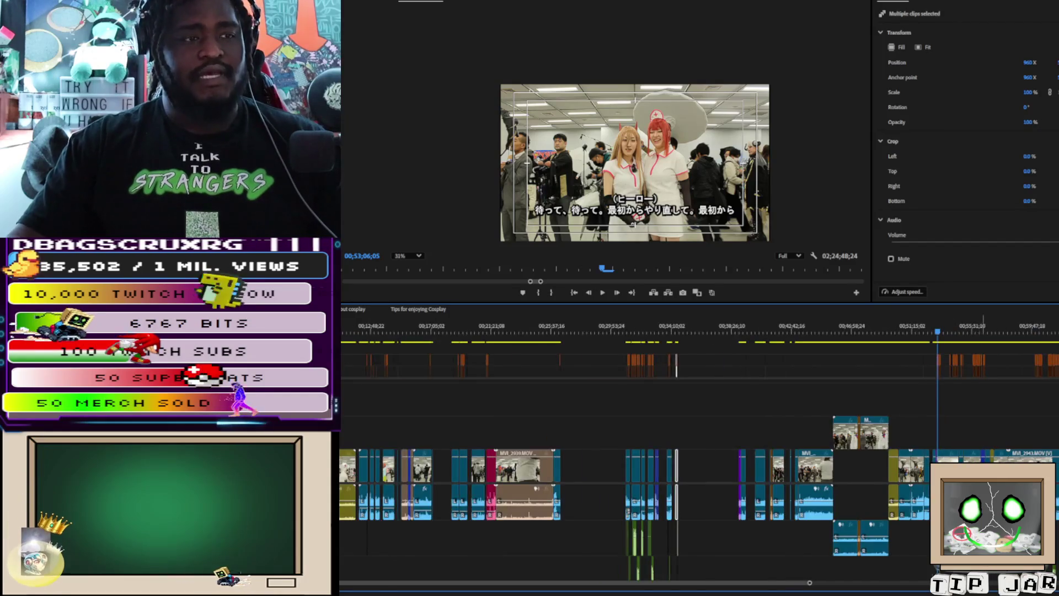
Step: Nudge the short 'Wait, wait' caption a few frames earlier to match the speech
{"action": "key", "text": "equal"}
{"action": "key", "text": "equal"}
{"action": "key", "text": "equal"}
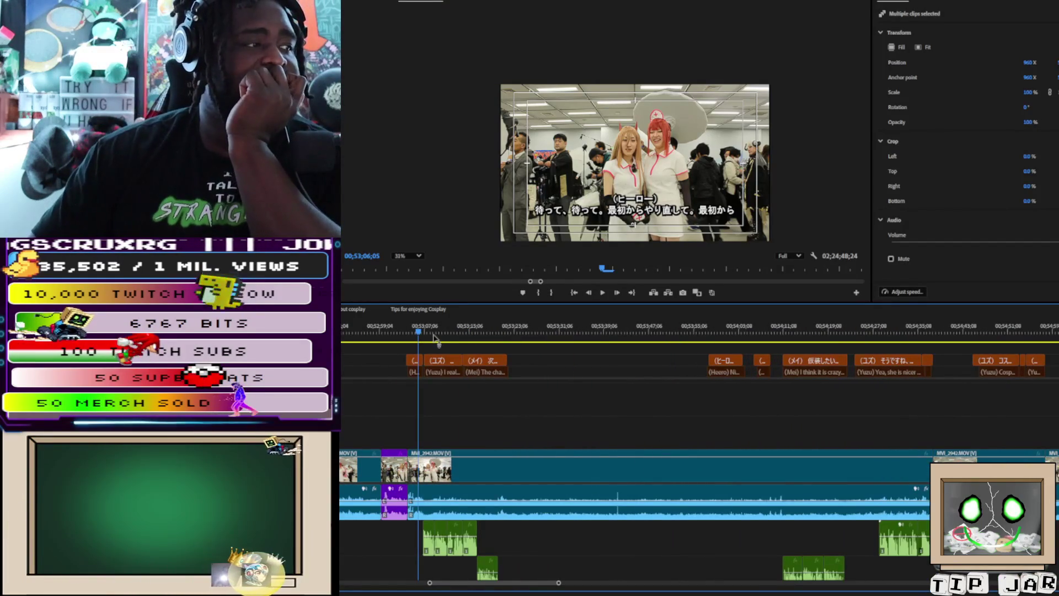
{"action": "left_click_drag", "start_coordinate": [419, 332], "coordinate": [425, 338]}
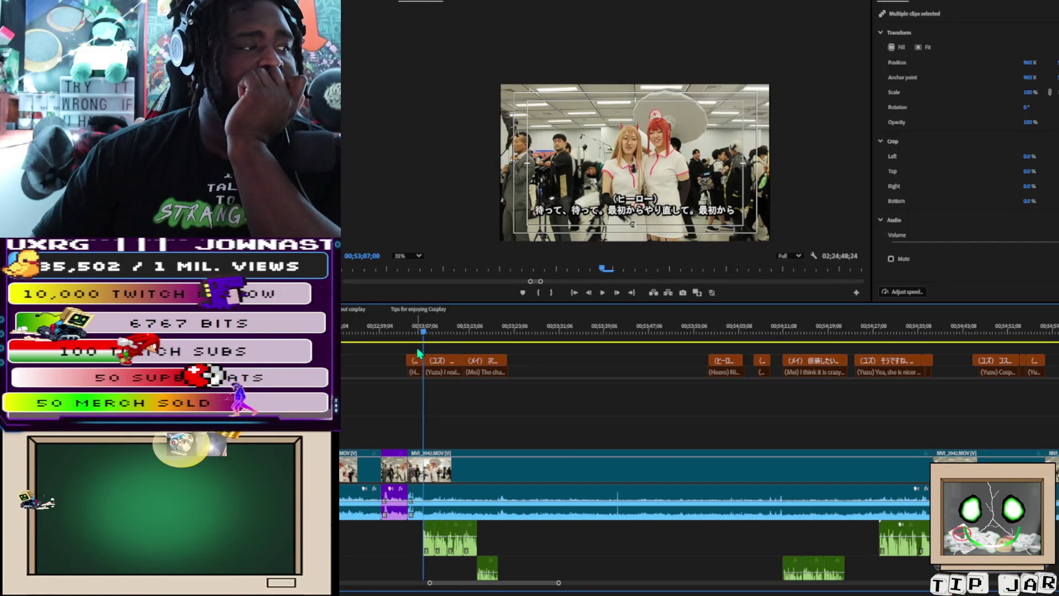
{"action": "left_click", "coordinate": [411, 347]}
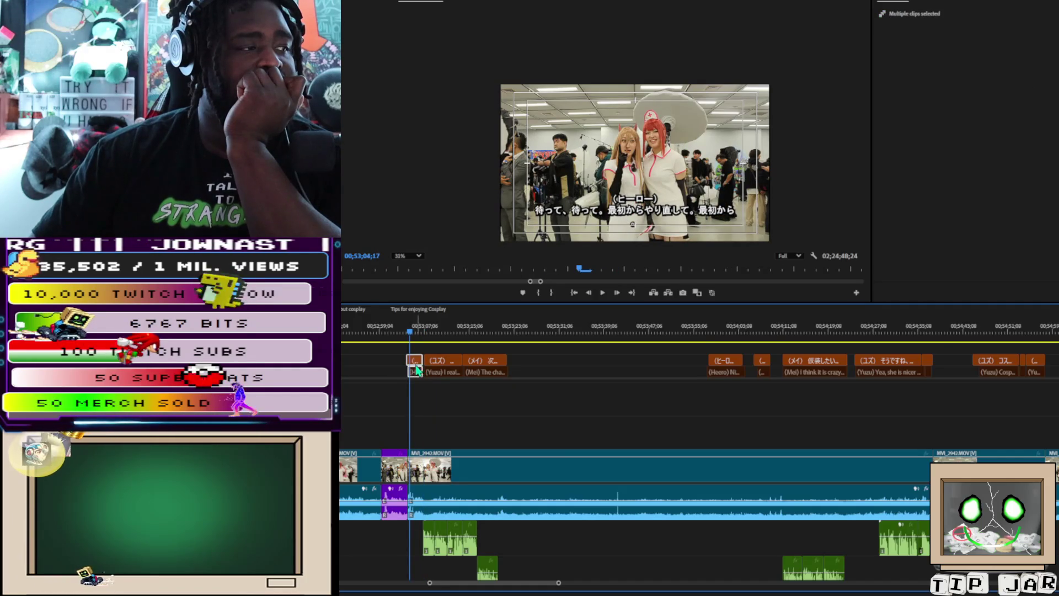
{"action": "left_click_drag", "start_coordinate": [418, 370], "coordinate": [415, 372]}
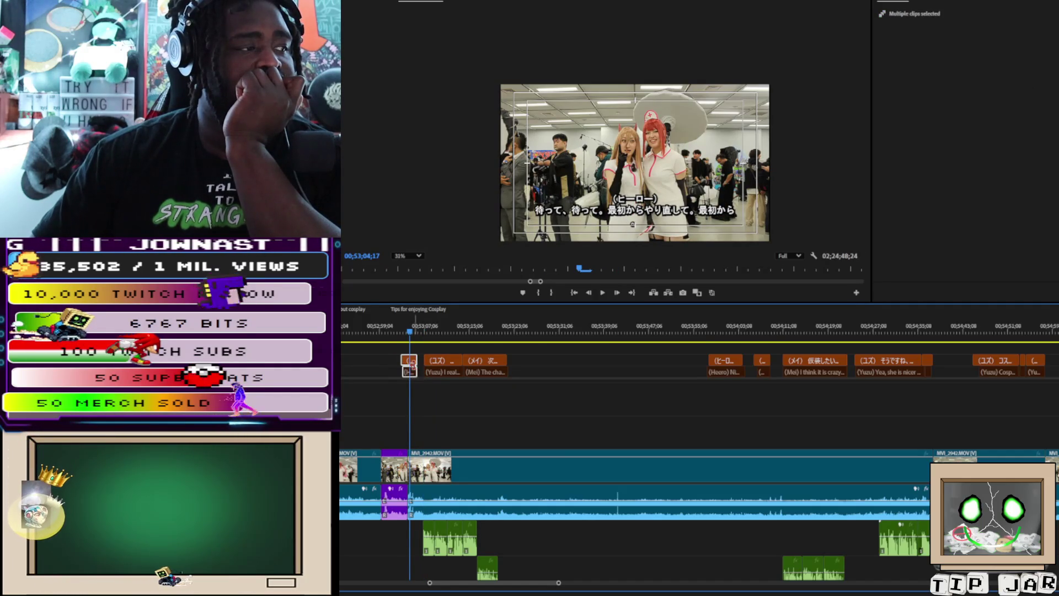
{"action": "left_click", "coordinate": [423, 348]}
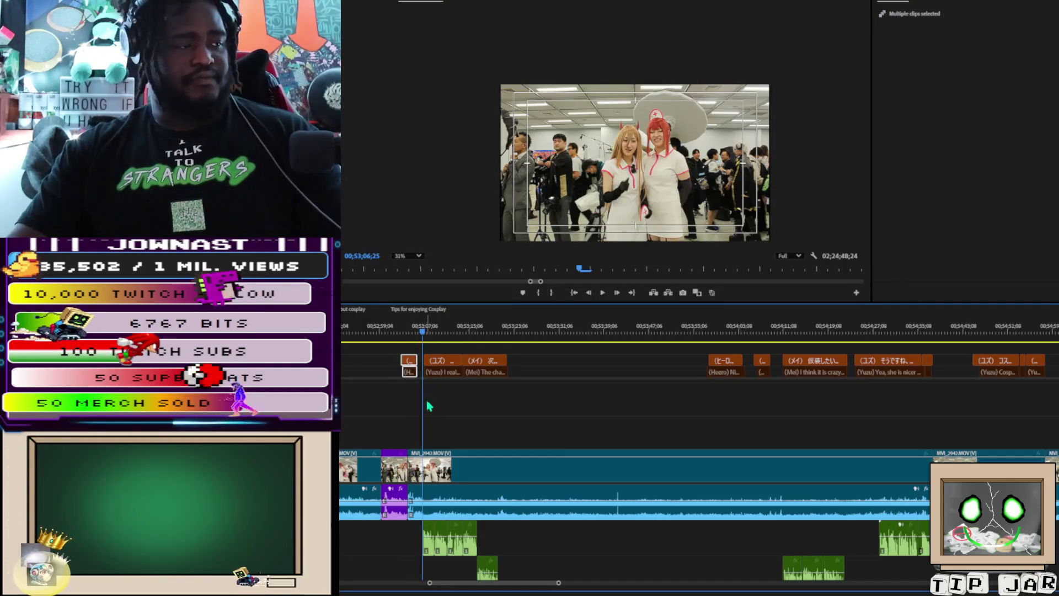
{"action": "key", "text": "equal"}
{"action": "key", "text": "equal"}
{"action": "key", "text": "equal"}
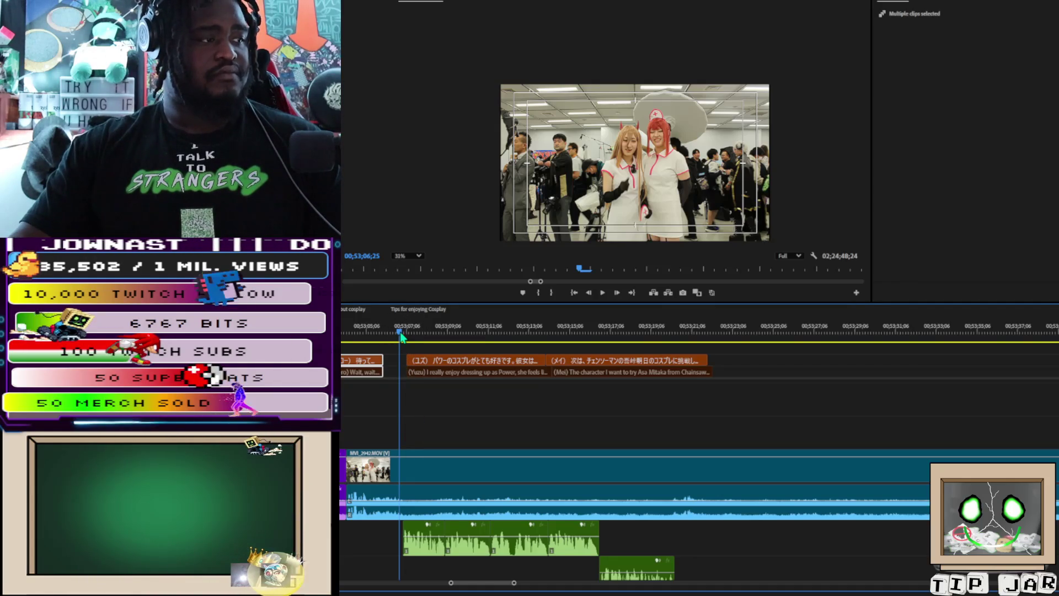
Step: Split at 00;53;06;23 and 00;53;20;17, then remove the Power/Asa Mitaka stretch and its captions
{"action": "key", "text": "Left"}
{"action": "key", "text": "Left"}
{"action": "key", "text": "ctrl+k"}
{"action": "left_click", "coordinate": [425, 513]}
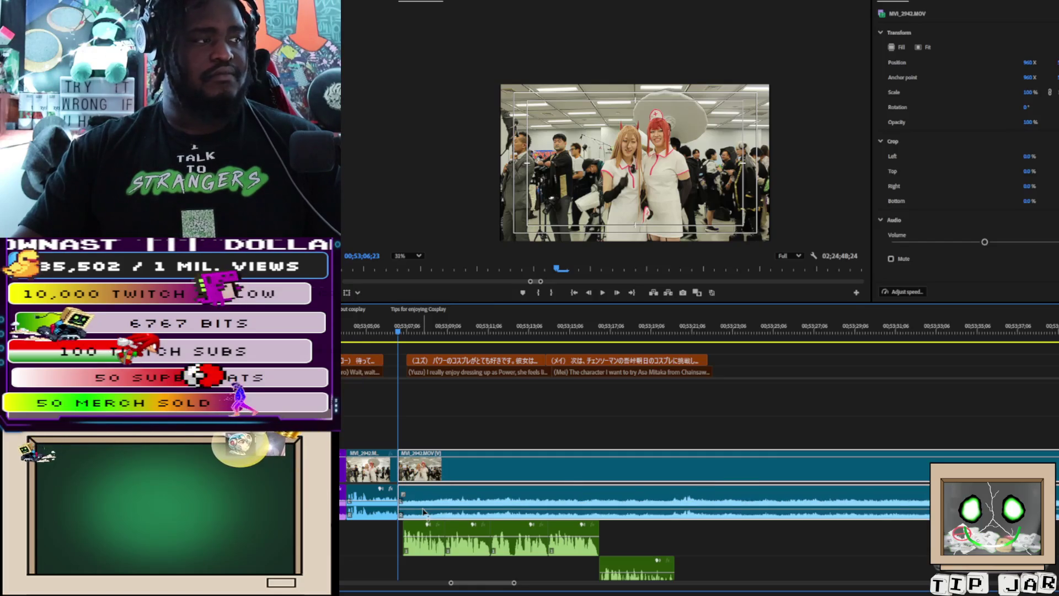
{"action": "key", "text": "space"}
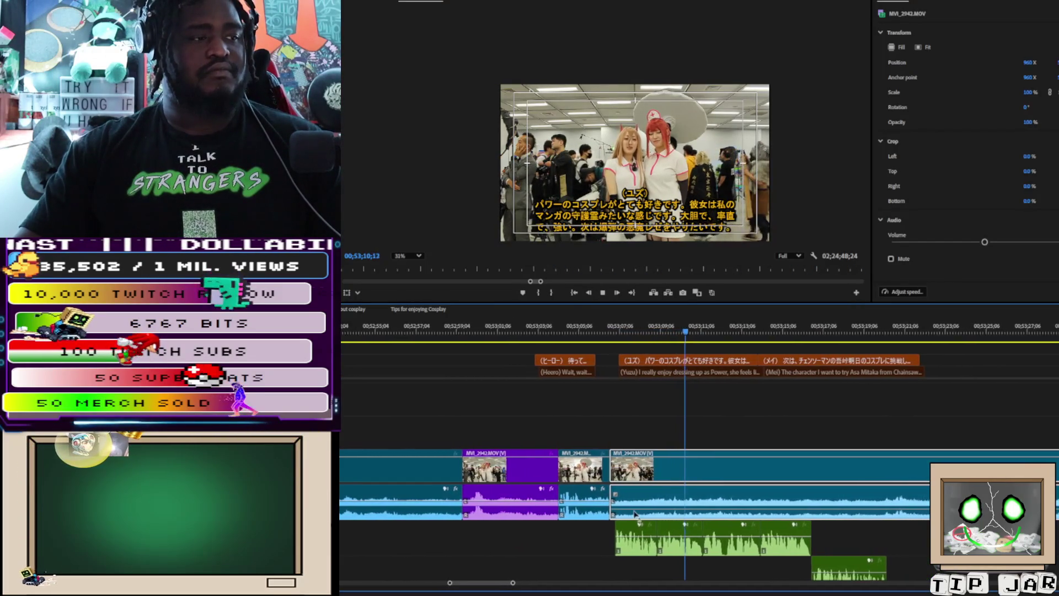
{"action": "key", "text": "space"}
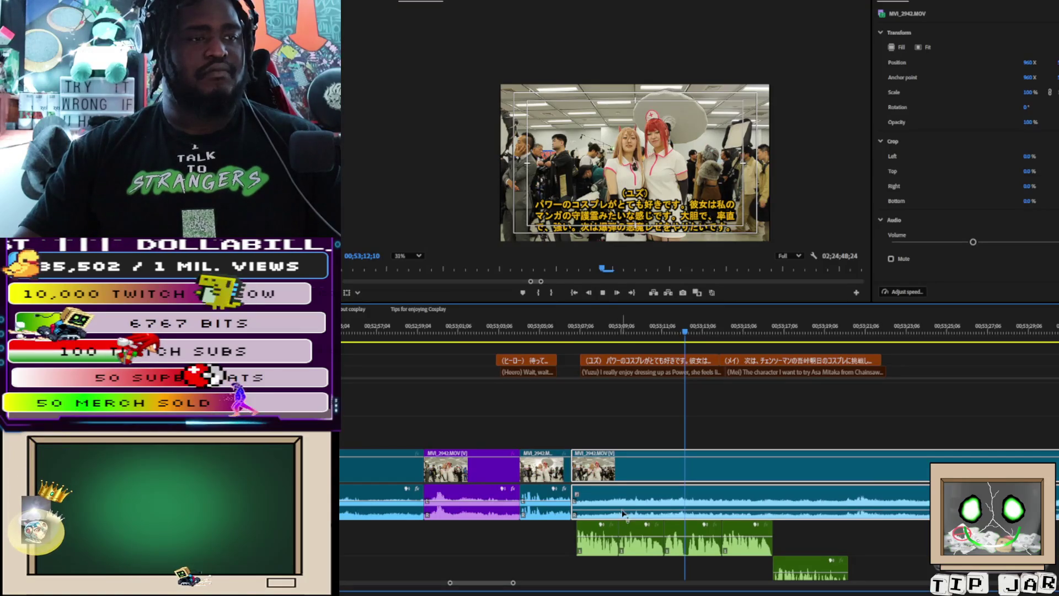
{"action": "key", "text": "space"}
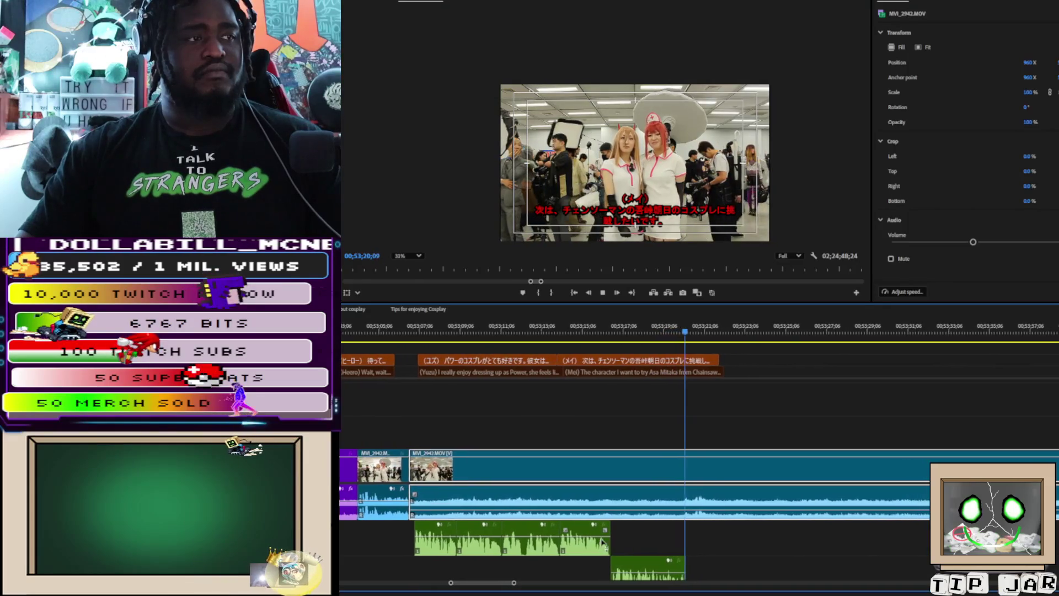
{"action": "key", "text": "space"}
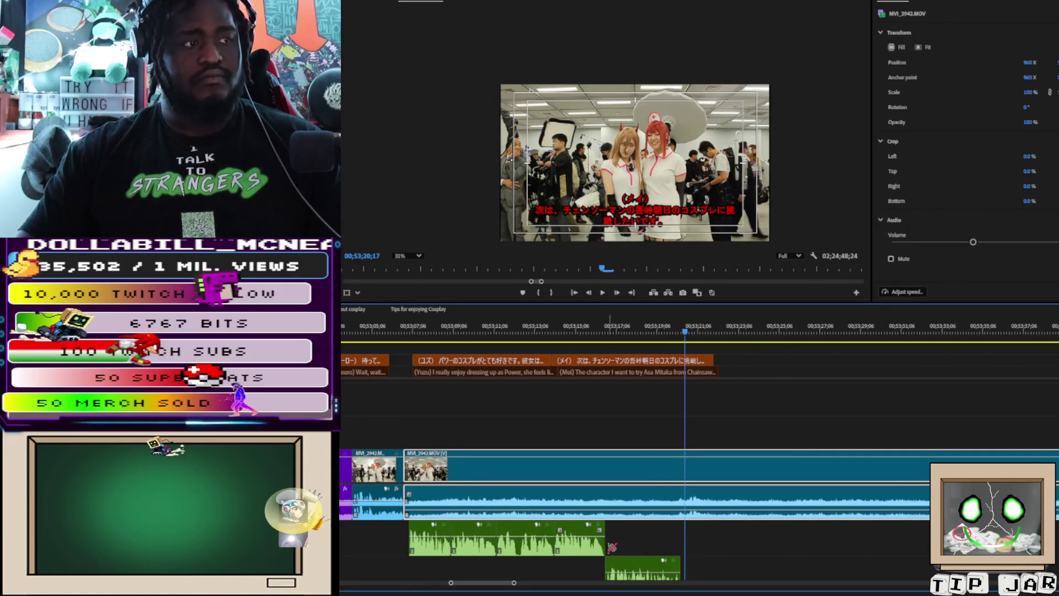
{"action": "left_click", "coordinate": [685, 508], "text": "shift"}
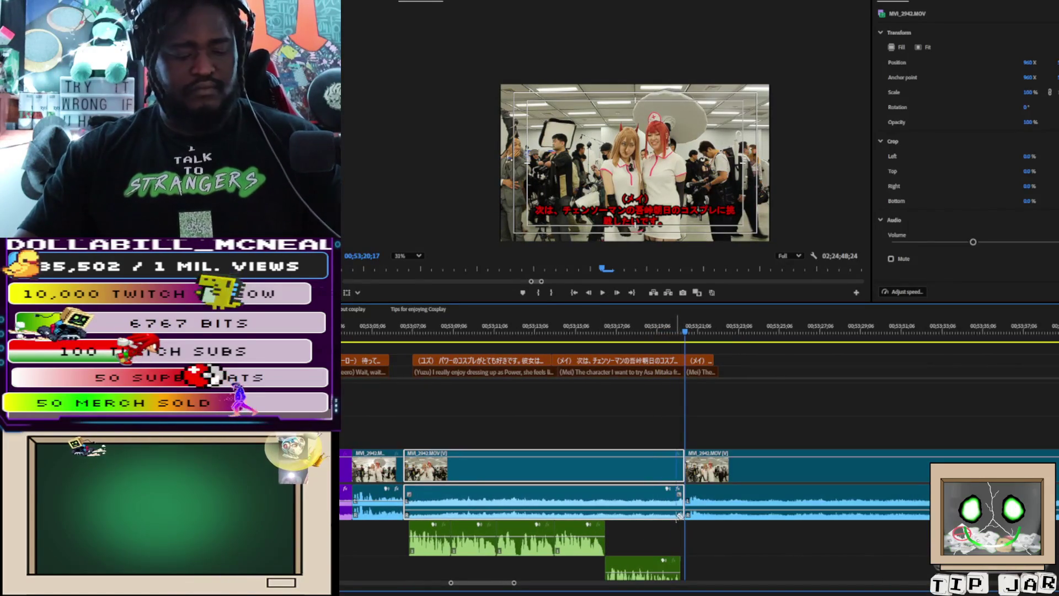
{"action": "mouse_move", "coordinate": [441, 351]}
{"action": "left_mouse_down"}
{"action": "mouse_move", "coordinate": [620, 573]}
{"action": "mouse_move", "coordinate": [659, 580]}
{"action": "left_mouse_up"}
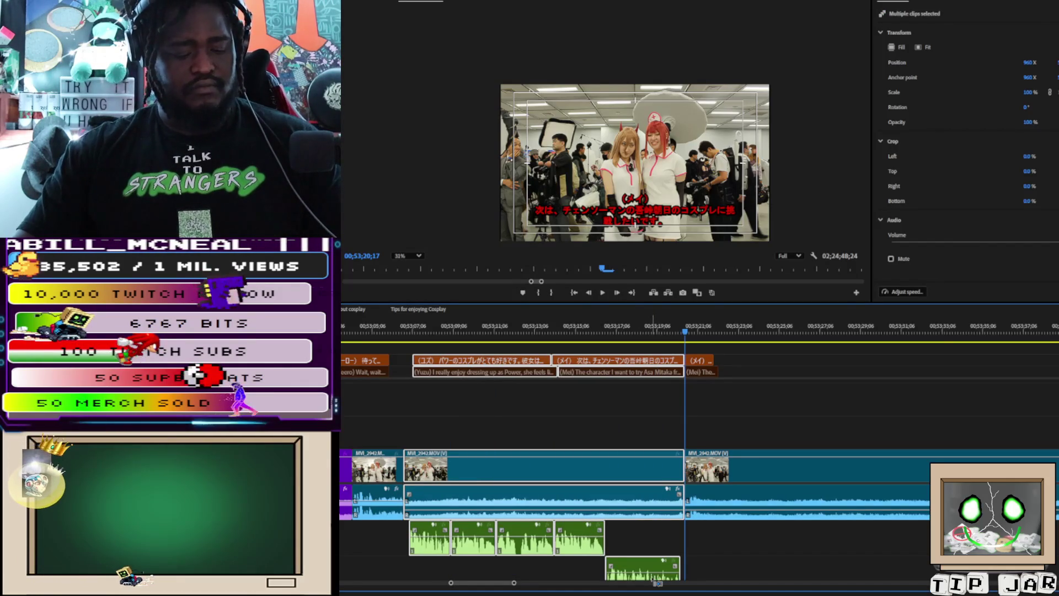
{"action": "key", "text": "Delete"}
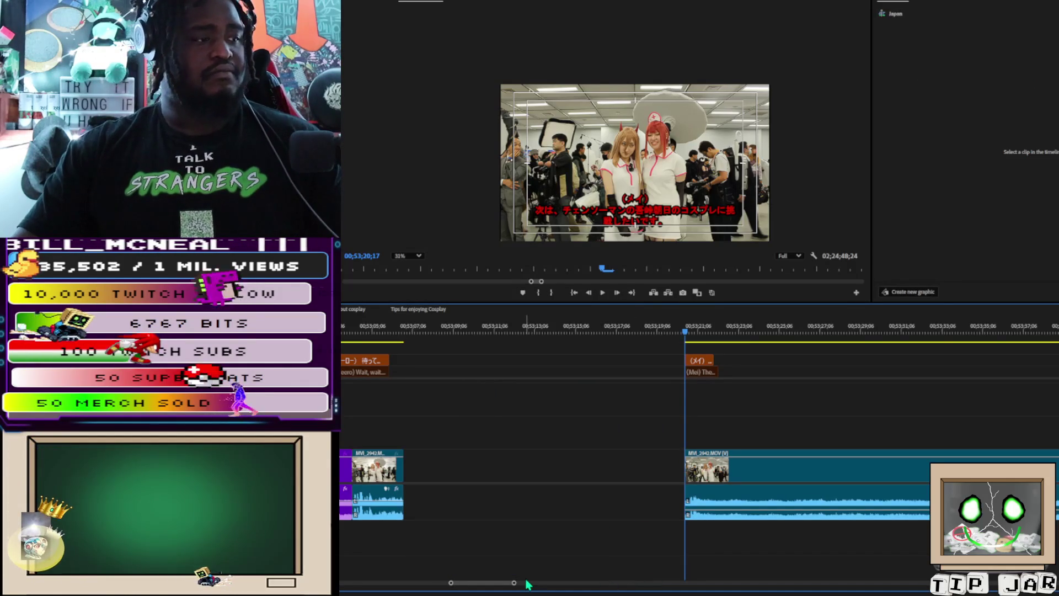
Step: Paste the Power and Asa Mitaka section at 00;34;44, ending at 00;34;58;01
{"action": "mouse_move", "coordinate": [508, 582]}
{"action": "left_mouse_down"}
{"action": "mouse_move", "coordinate": [463, 574]}
{"action": "mouse_move", "coordinate": [380, 528]}
{"action": "left_mouse_up"}
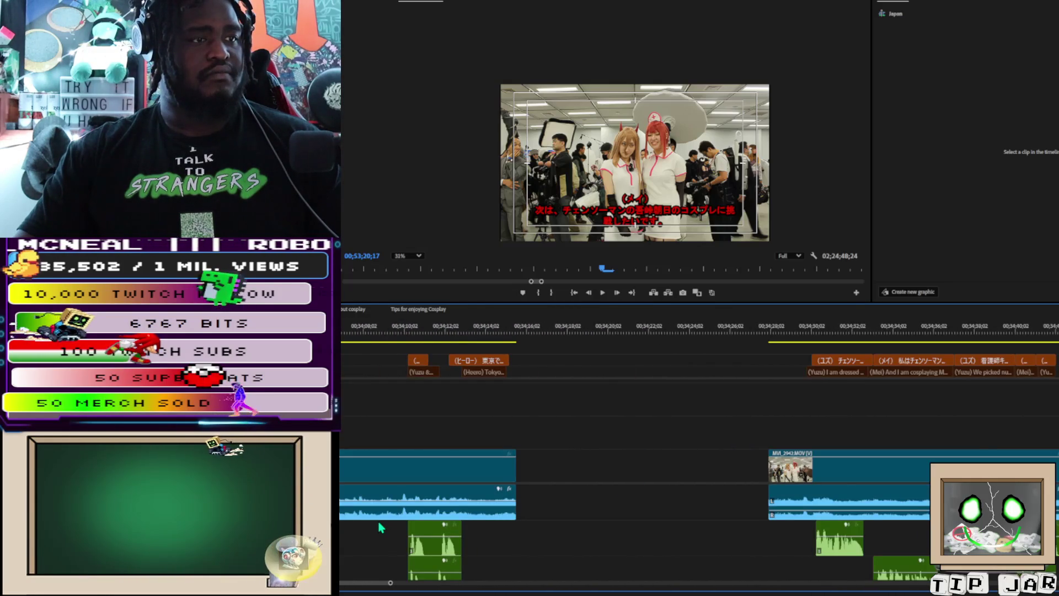
{"action": "scroll", "coordinate": [380, 527], "scroll_direction": "down", "scroll_amount": 5}
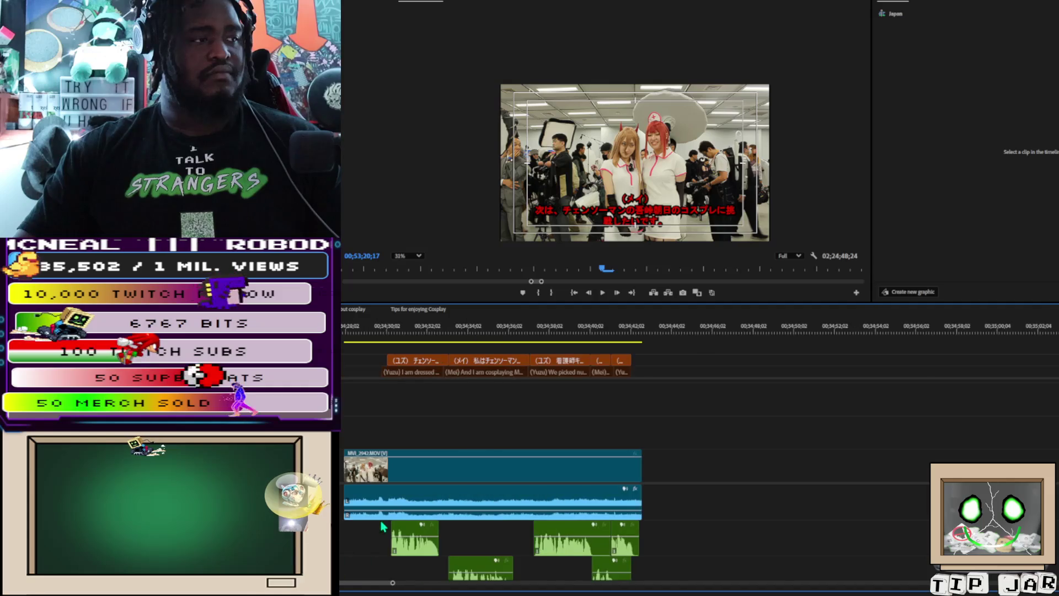
{"action": "left_click", "coordinate": [676, 342]}
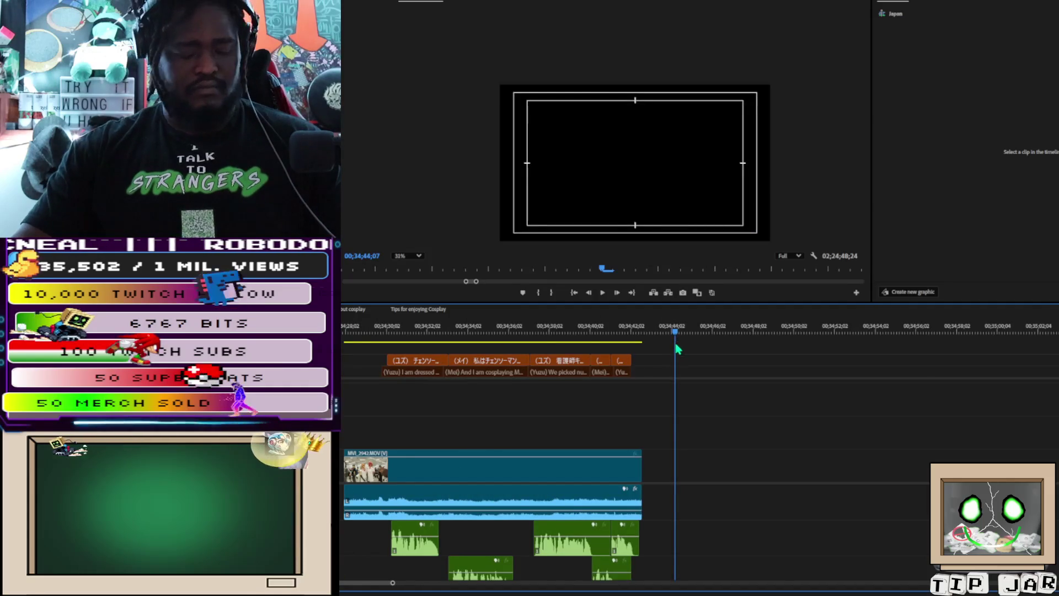
{"action": "key", "text": "ctrl+v"}
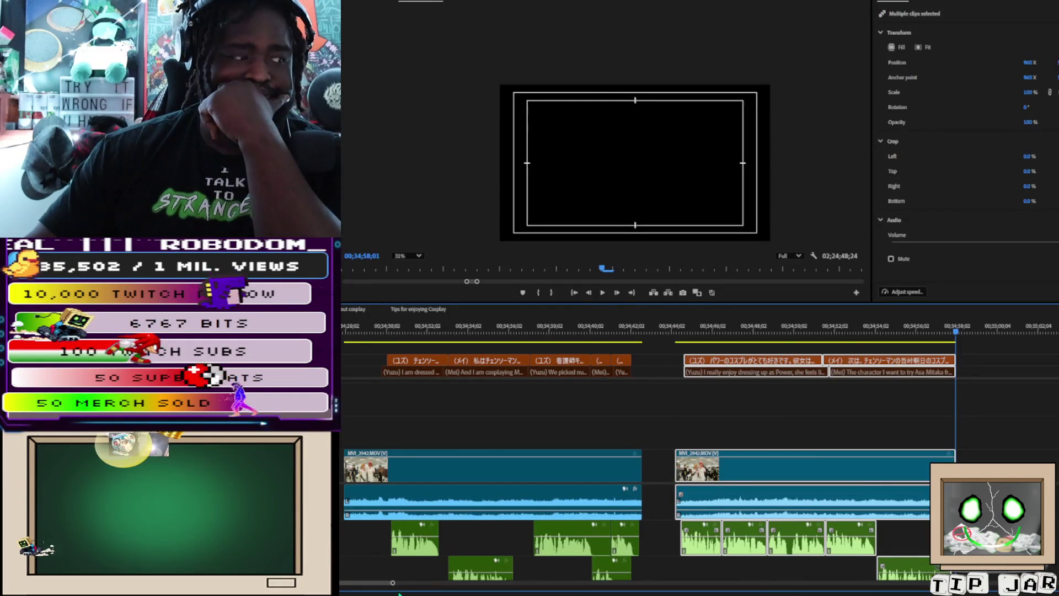
{"action": "left_click_drag", "start_coordinate": [393, 584], "coordinate": [595, 573]}
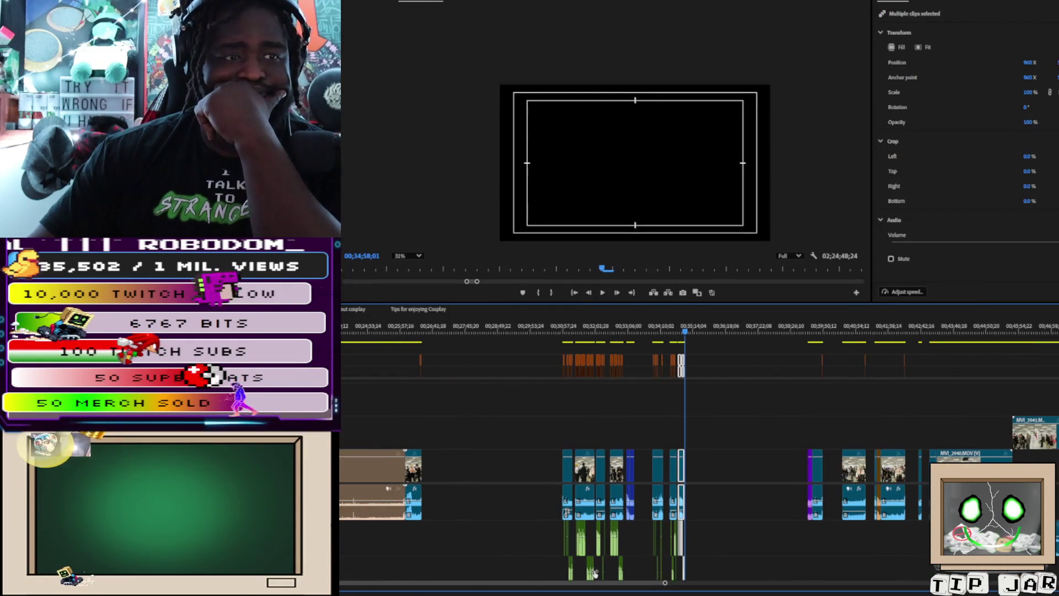
{"action": "scroll", "coordinate": [695, 442], "scroll_direction": "down", "scroll_amount": 5}
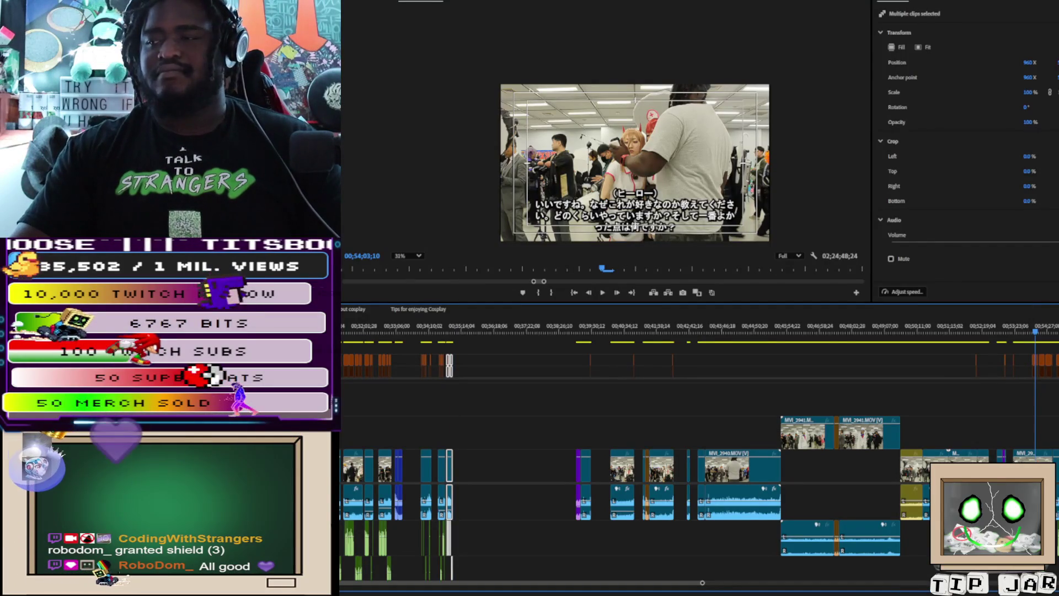
{"action": "left_click_drag", "start_coordinate": [691, 583], "coordinate": [695, 585]}
{"action": "key", "text": "equal"}
{"action": "key", "text": "equal"}
{"action": "key", "text": "equal"}
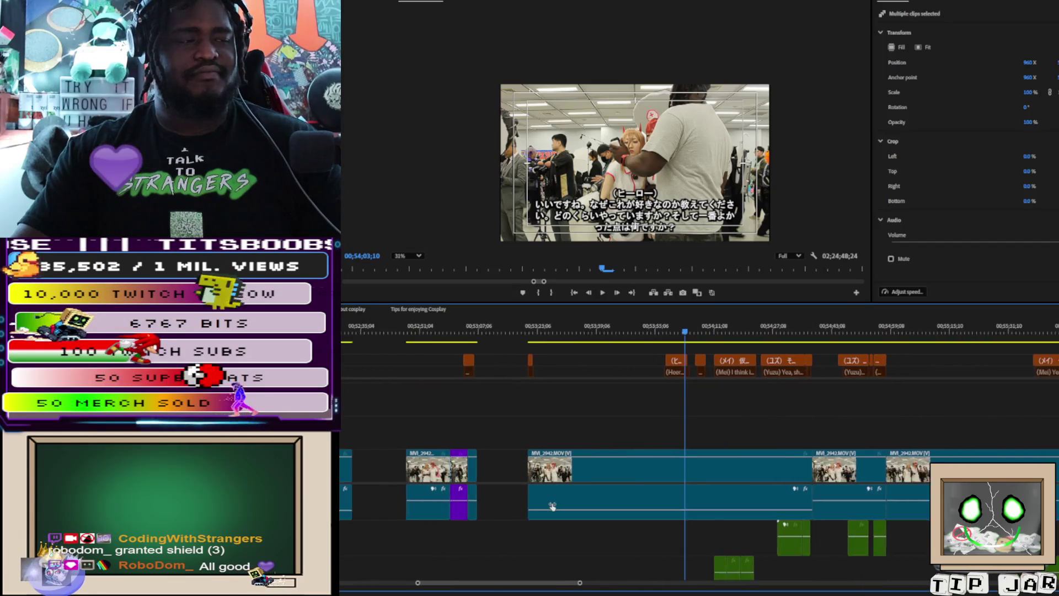
{"action": "key", "text": "equal"}
{"action": "left_click_drag", "start_coordinate": [711, 335], "coordinate": [731, 338]}
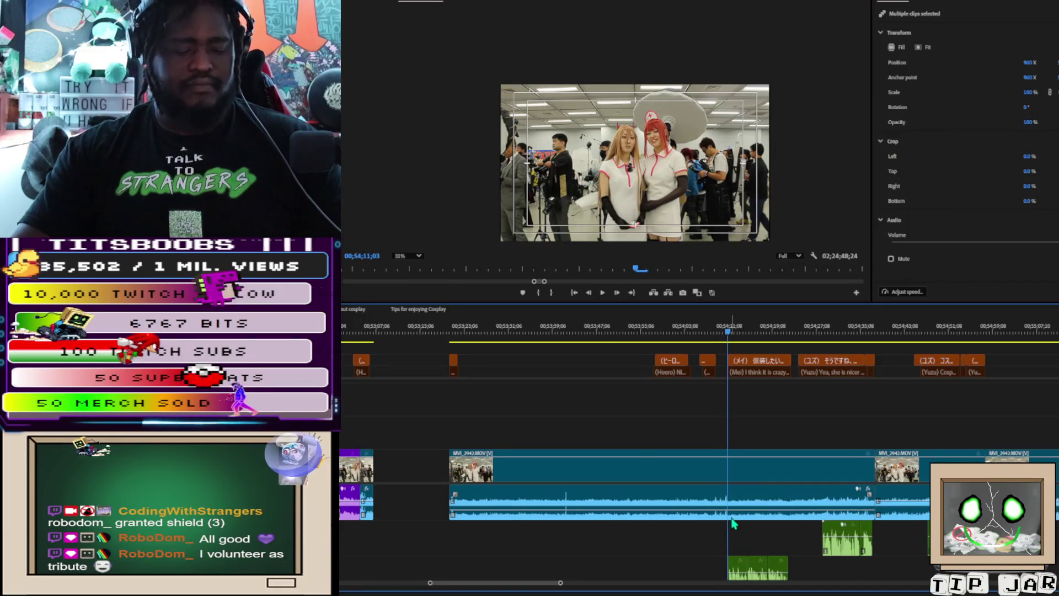
{"action": "key", "text": "equal"}
{"action": "key", "text": "equal"}
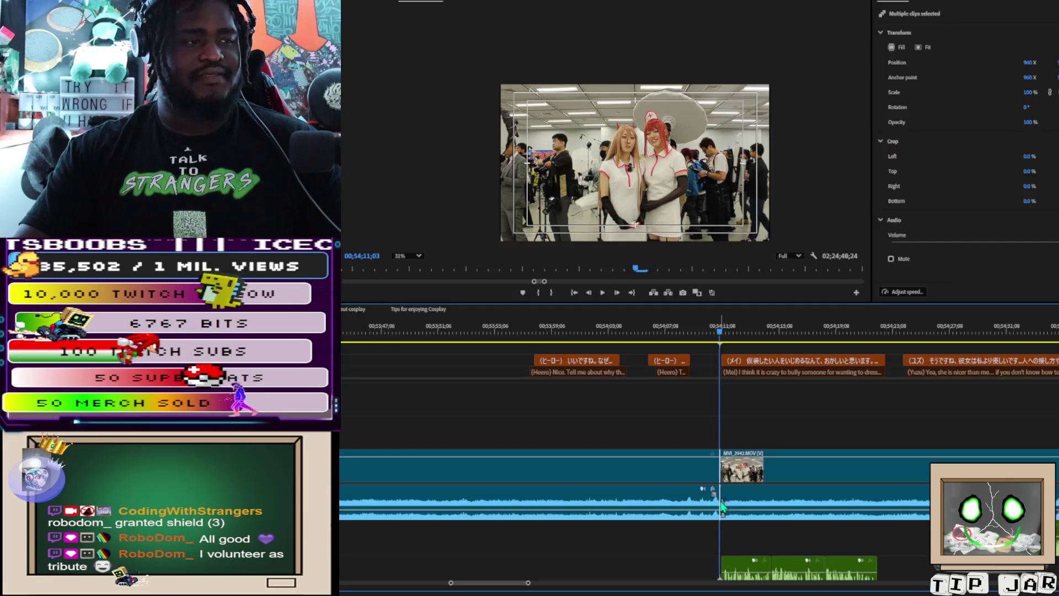
{"action": "key", "text": "space"}
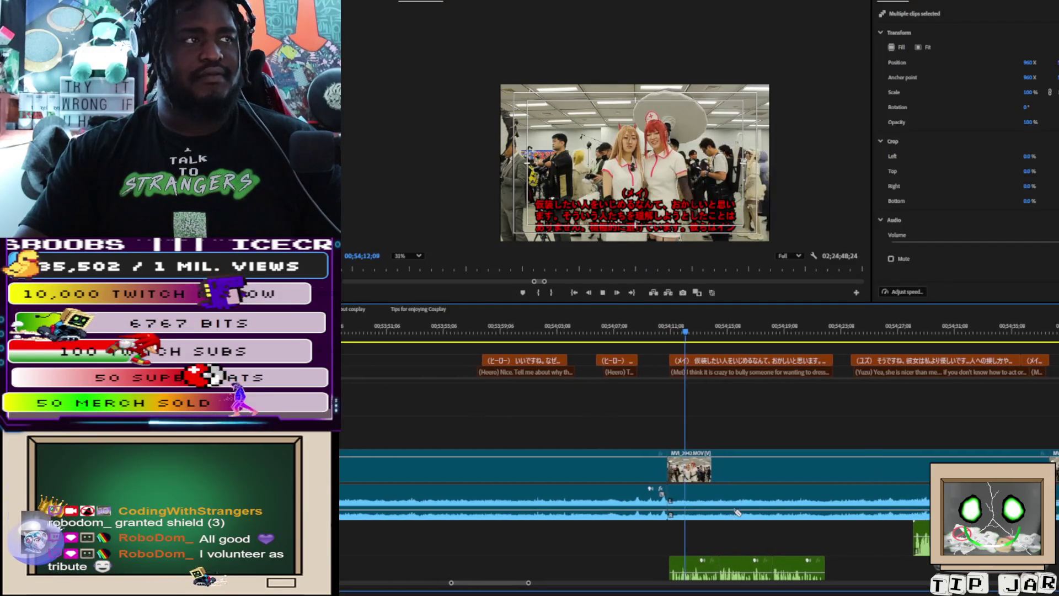